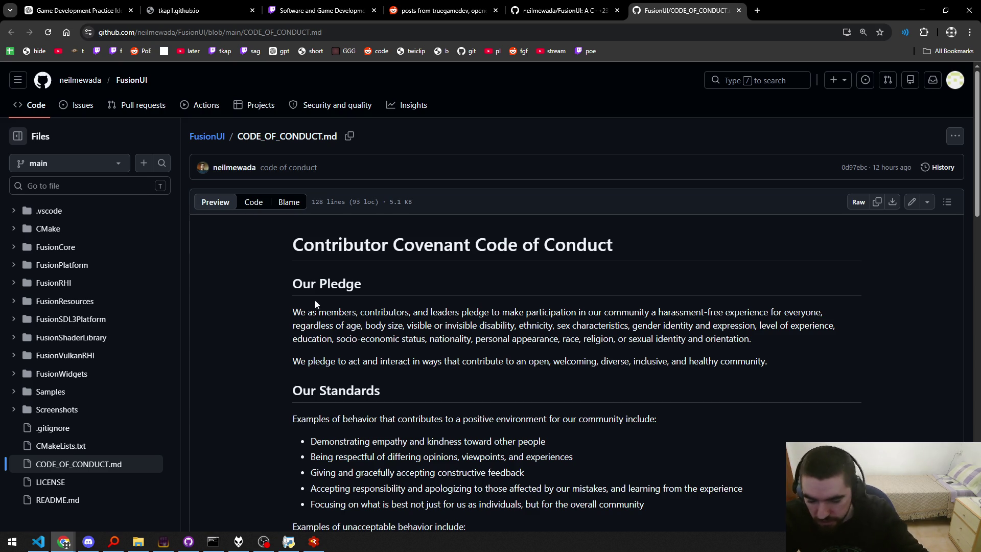
Read through the Code of Conduct, briefly highlighting the pledge sentence.
{"action": "left_click_drag", "start_coordinate": [290, 361], "coordinate": [769, 361]}
{"action": "left_click", "coordinate": [574, 363]}
{"action": "scroll", "coordinate": [573, 365], "scroll_direction": "down", "scroll_amount": 8}
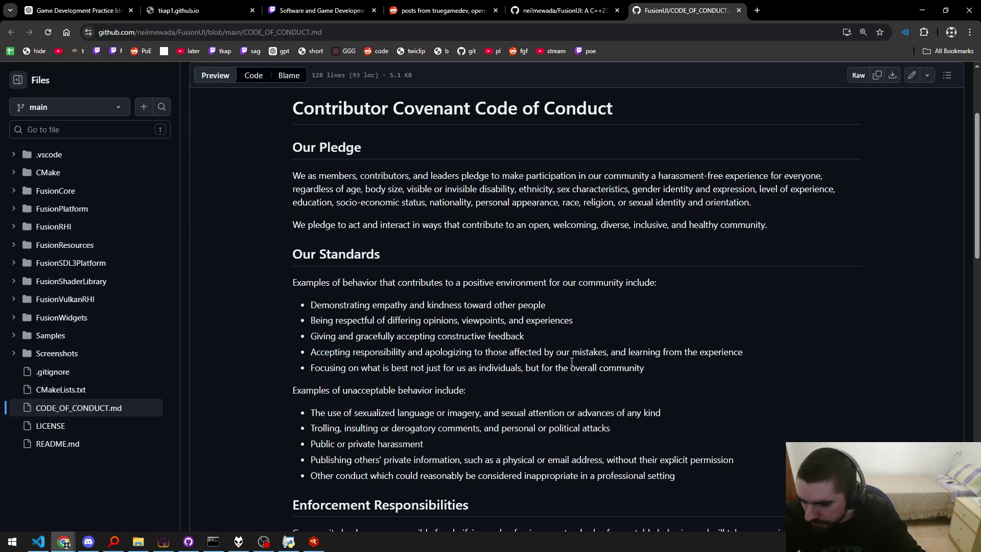
{"action": "scroll", "coordinate": [573, 365], "scroll_direction": "down", "scroll_amount": 3}
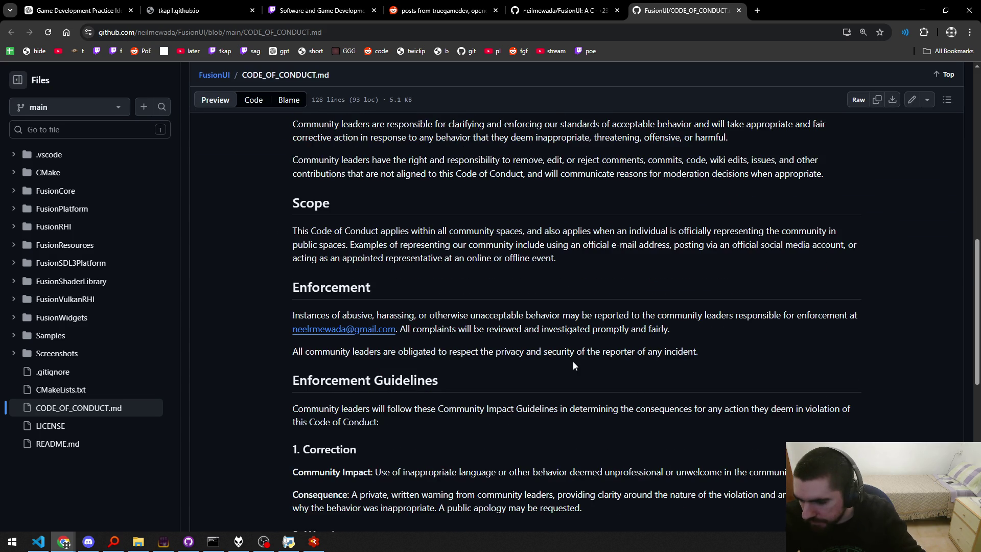
{"action": "scroll", "coordinate": [573, 365], "scroll_direction": "down", "scroll_amount": 5}
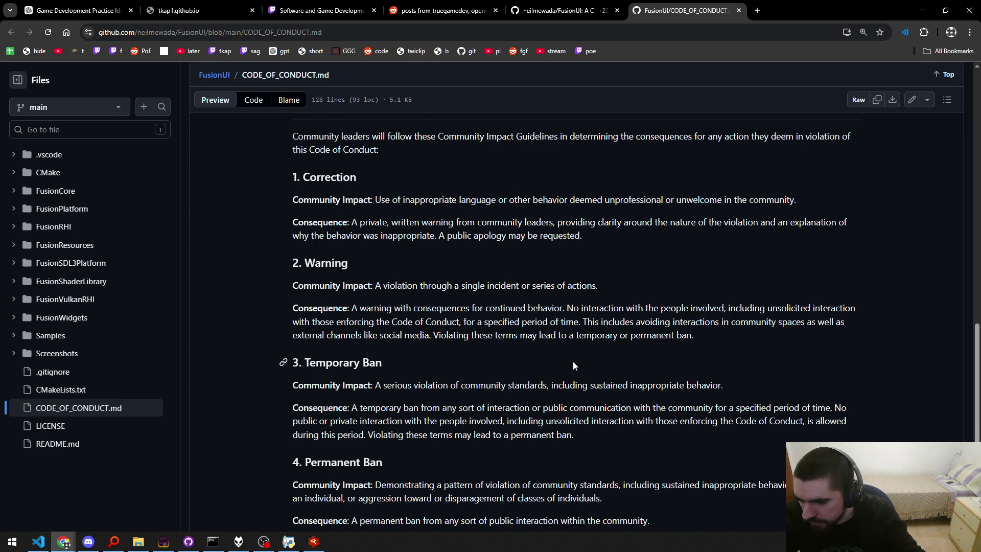
{"action": "scroll", "coordinate": [573, 366], "scroll_direction": "down", "scroll_amount": 3}
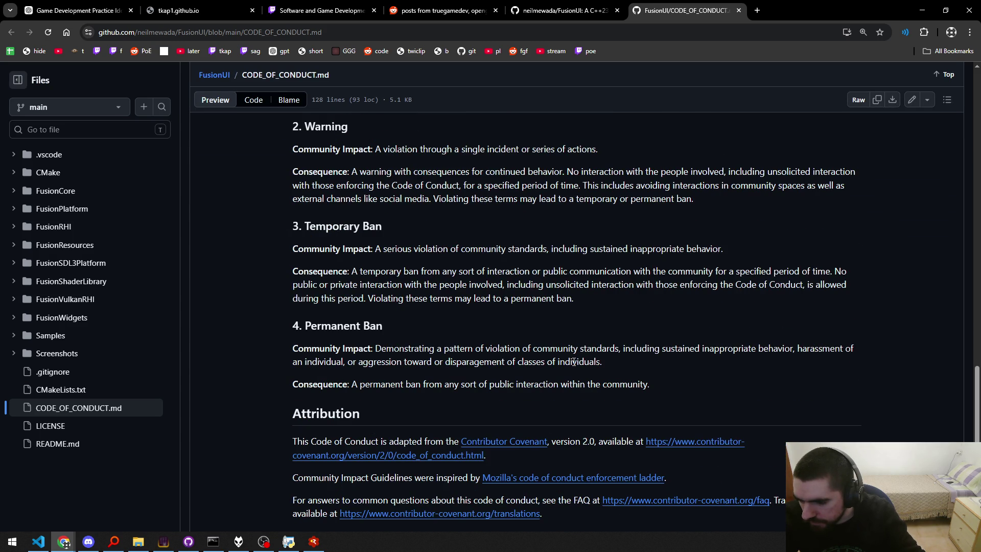
{"action": "scroll", "coordinate": [574, 361], "scroll_direction": "down", "scroll_amount": 1}
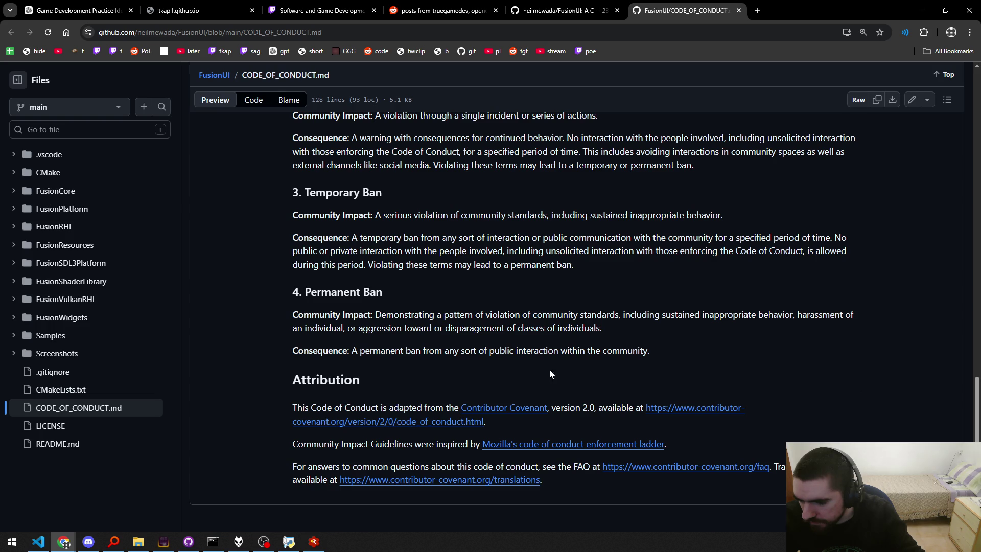
Highlight the Attribution sentence and its URL, then close the Code of Conduct tab.
{"action": "mouse_move", "coordinate": [398, 407]}
{"action": "left_mouse_down"}
{"action": "mouse_move", "coordinate": [580, 407]}
{"action": "mouse_move", "coordinate": [556, 418]}
{"action": "left_mouse_up"}
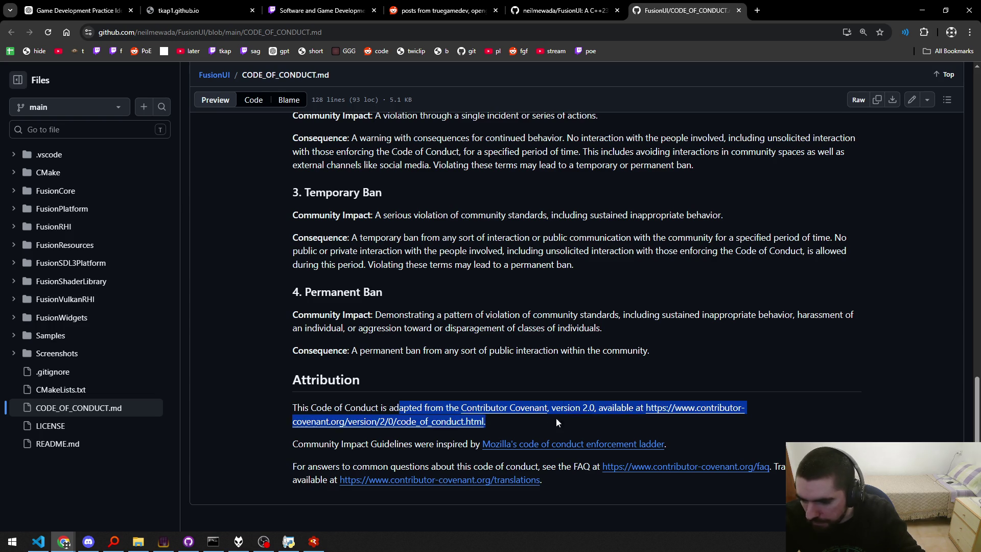
{"action": "left_click", "coordinate": [555, 418]}
{"action": "middle_click", "coordinate": [676, 7]}
{"action": "scroll", "coordinate": [156, 331], "scroll_direction": "down", "scroll_amount": 6}
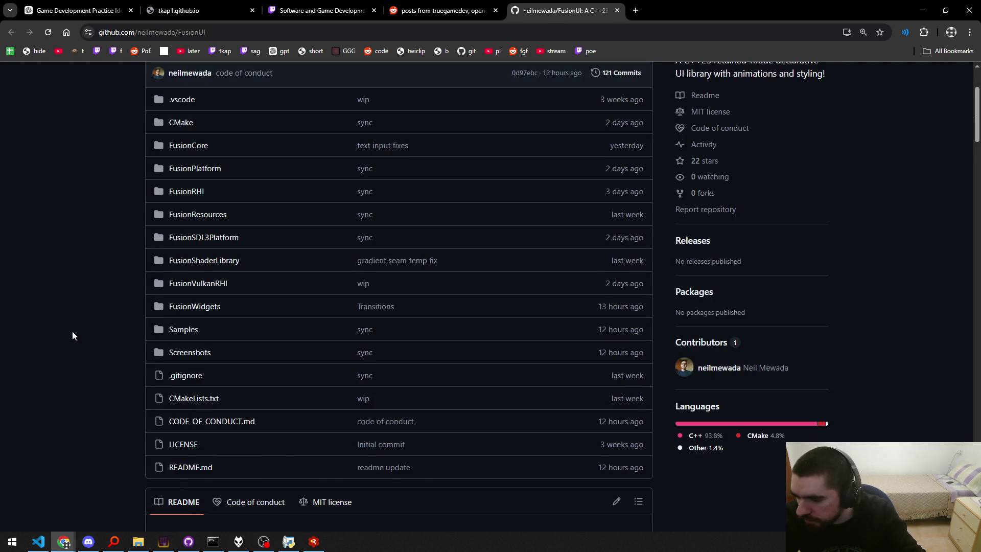
{"action": "scroll", "coordinate": [72, 331], "scroll_direction": "down", "scroll_amount": 2}
{"action": "left_click_drag", "start_coordinate": [195, 305], "coordinate": [235, 305]}
{"action": "left_click", "coordinate": [215, 307]}
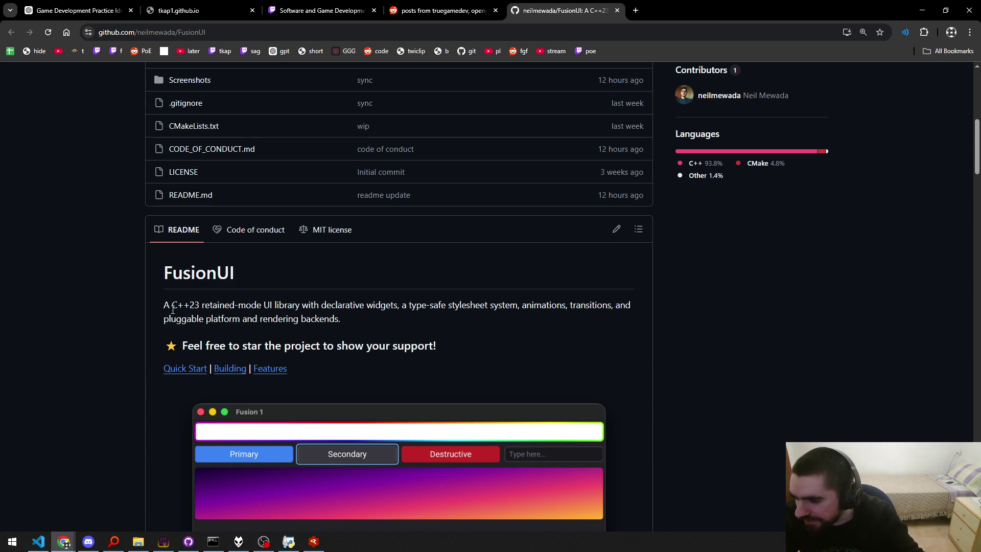
{"action": "left_click_drag", "start_coordinate": [162, 310], "coordinate": [177, 305]}
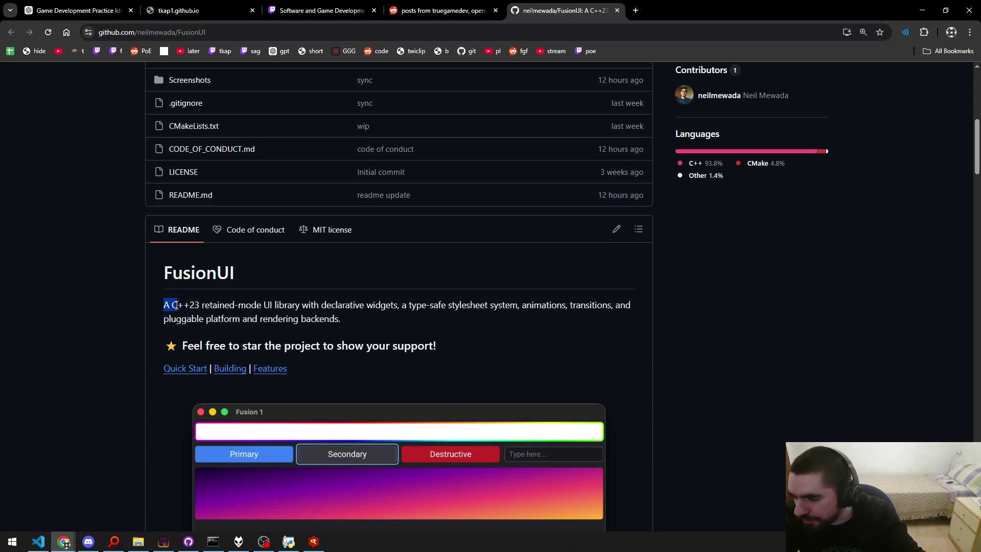
{"action": "left_click", "coordinate": [185, 307]}
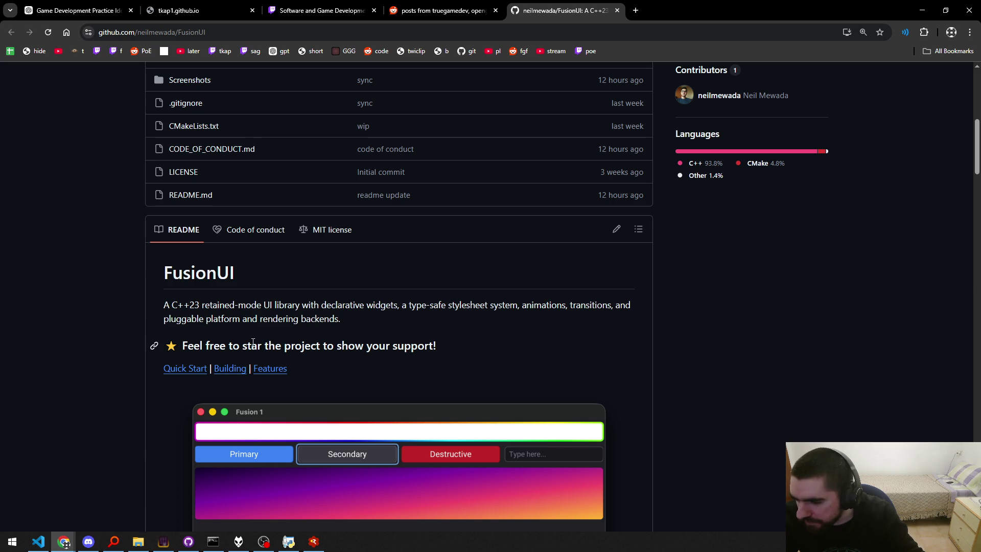
{"action": "left_click_drag", "start_coordinate": [438, 346], "coordinate": [184, 346]}
{"action": "left_click", "coordinate": [417, 338]}
{"action": "mouse_move", "coordinate": [494, 342]}
{"action": "left_mouse_down"}
{"action": "mouse_move", "coordinate": [367, 354]}
{"action": "mouse_move", "coordinate": [166, 347]}
{"action": "left_mouse_up"}
{"action": "left_click", "coordinate": [425, 333]}
{"action": "left_click_drag", "start_coordinate": [437, 344], "coordinate": [164, 346]}
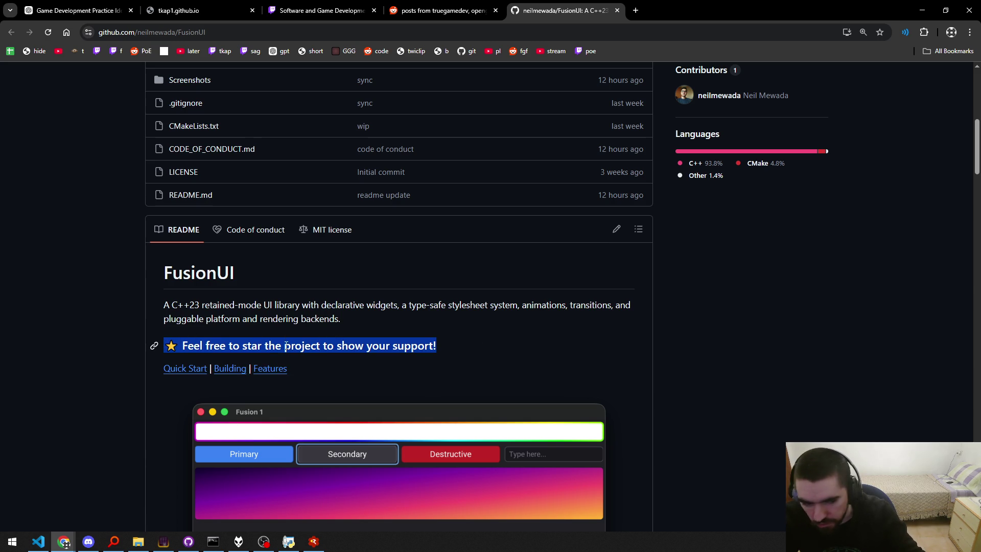
{"action": "left_click", "coordinate": [409, 346]}
{"action": "scroll", "coordinate": [120, 364], "scroll_direction": "down", "scroll_amount": 3}
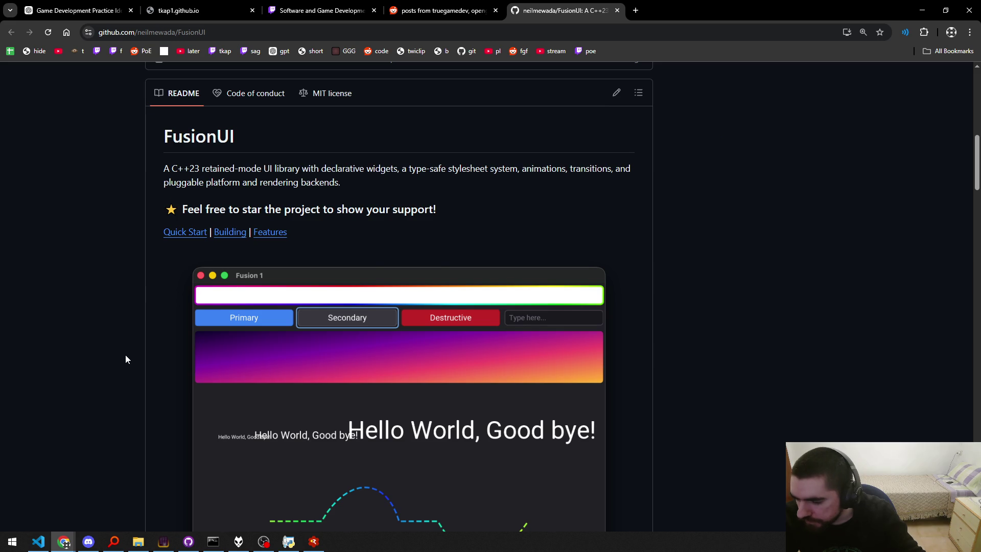
{"action": "scroll", "coordinate": [126, 356], "scroll_direction": "down", "scroll_amount": 3}
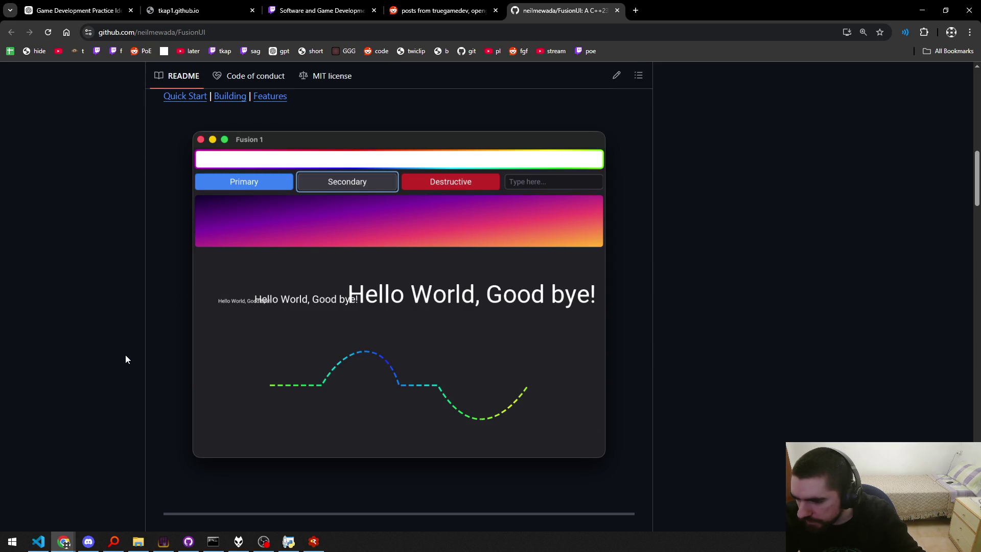
{"action": "scroll", "coordinate": [125, 359], "scroll_direction": "up", "scroll_amount": 3}
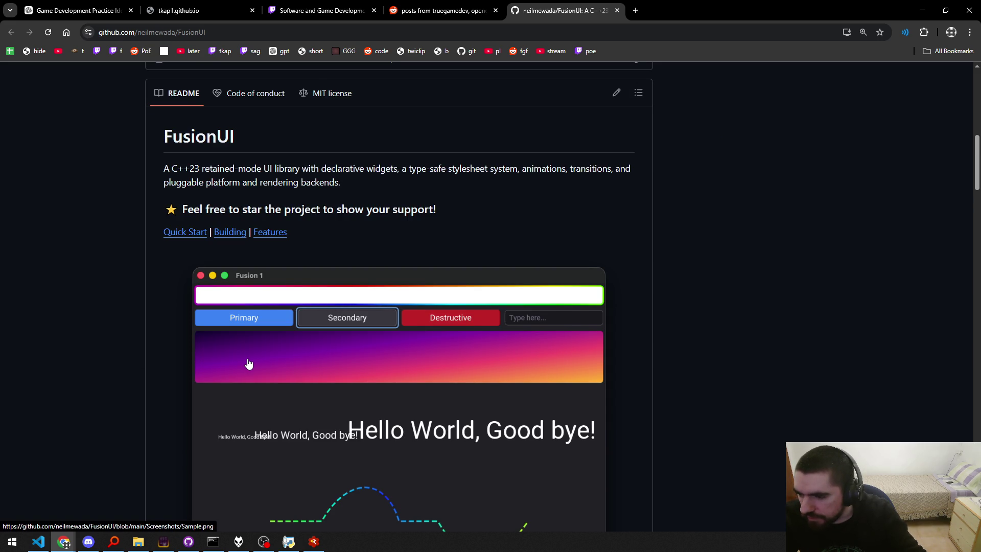
{"action": "scroll", "coordinate": [168, 352], "scroll_direction": "down", "scroll_amount": 3}
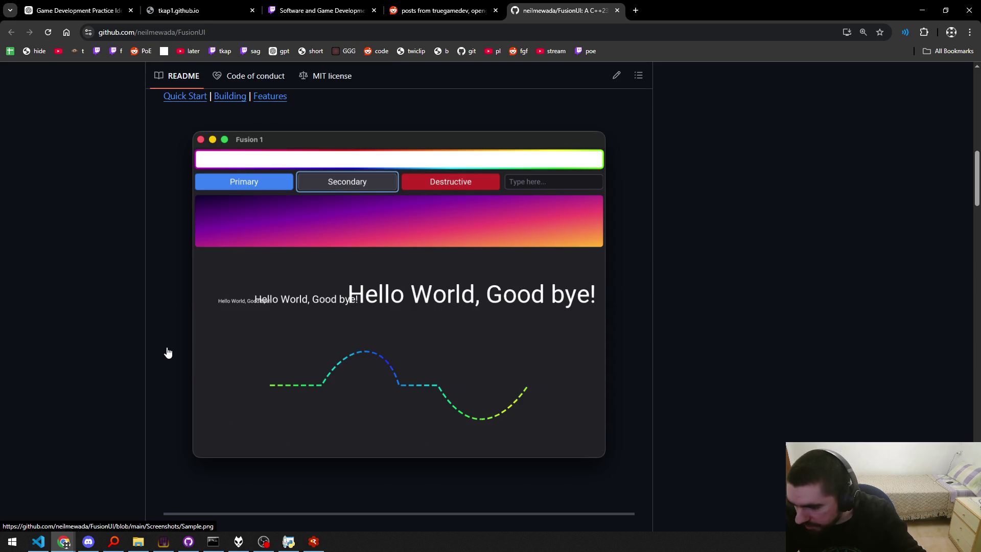
{"action": "scroll", "coordinate": [226, 332], "scroll_direction": "up", "scroll_amount": 3}
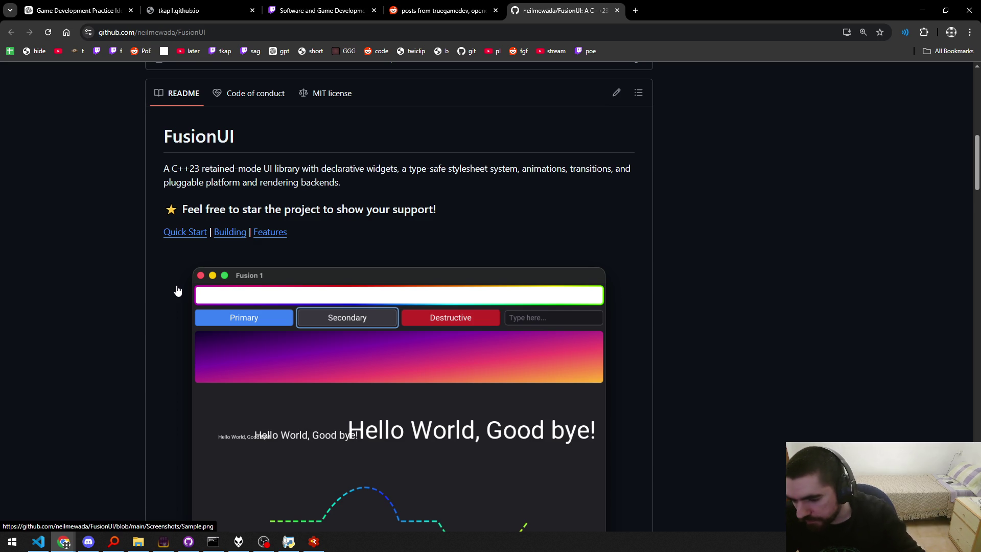
{"action": "scroll", "coordinate": [177, 290], "scroll_direction": "down", "scroll_amount": 3}
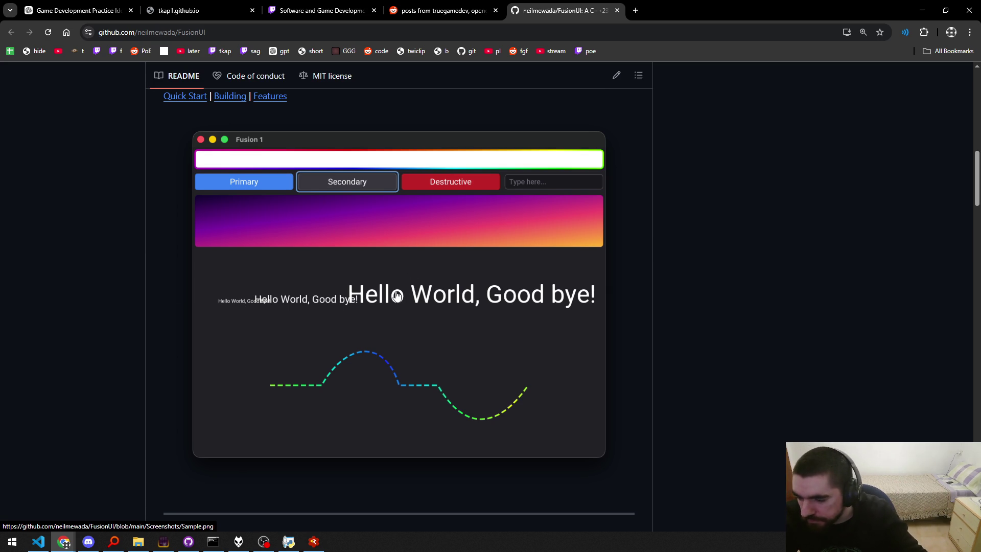
{"action": "scroll", "coordinate": [137, 302], "scroll_direction": "down", "scroll_amount": 3}
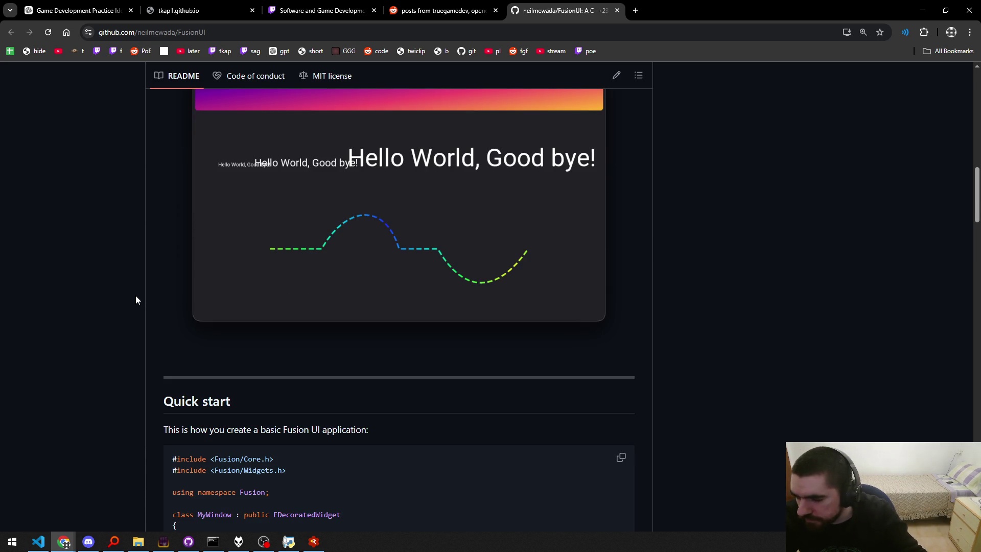
{"action": "scroll", "coordinate": [136, 300], "scroll_direction": "up", "scroll_amount": 3}
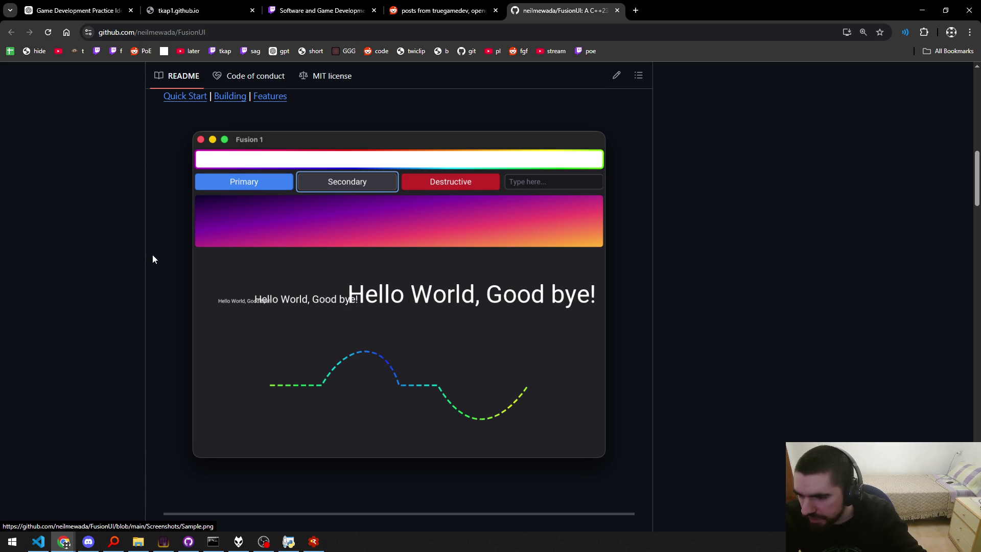
{"action": "scroll", "coordinate": [153, 258], "scroll_direction": "down", "scroll_amount": 5}
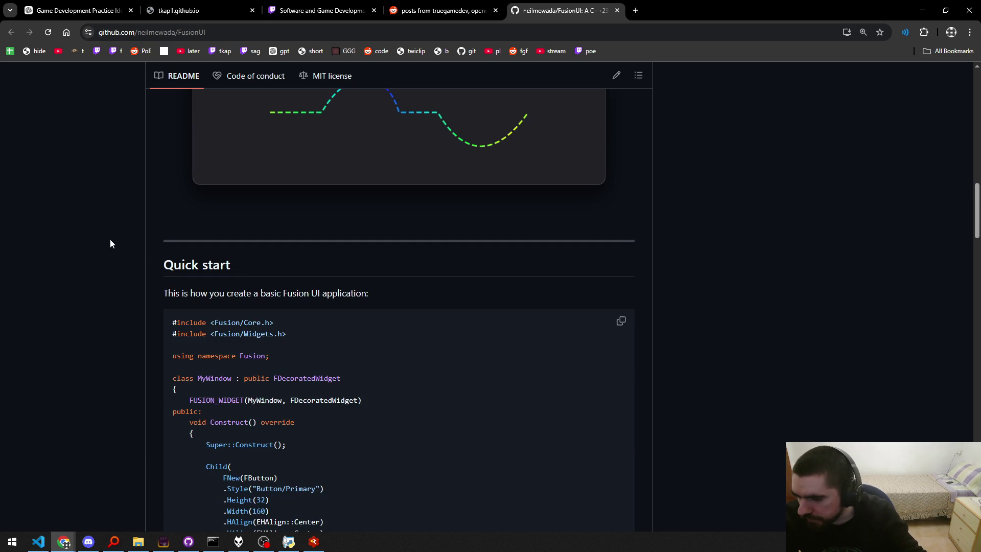
{"action": "left_click_drag", "start_coordinate": [232, 265], "coordinate": [164, 265]}
{"action": "left_click", "coordinate": [221, 292]}
{"action": "left_click_drag", "start_coordinate": [221, 292], "coordinate": [370, 292]}
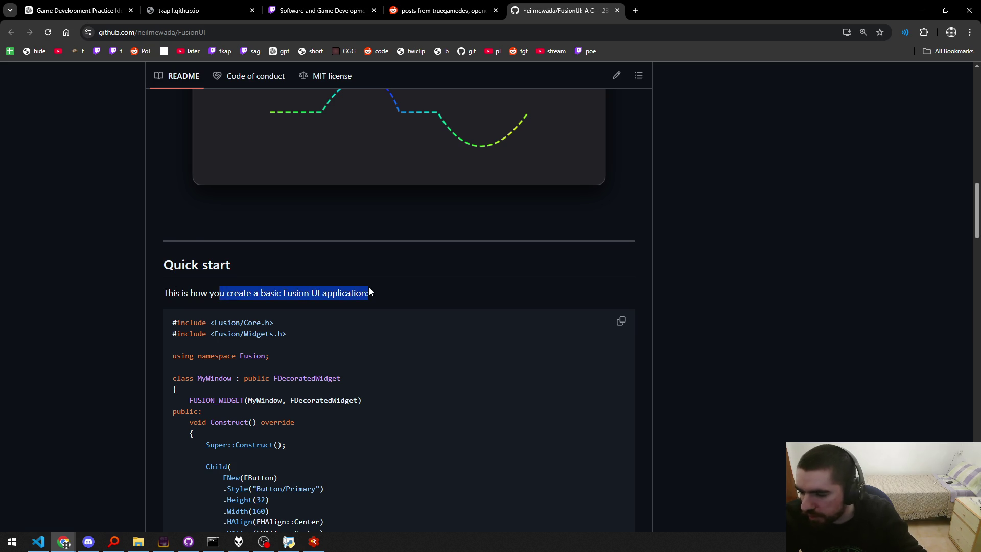
{"action": "left_click", "coordinate": [370, 292]}
{"action": "scroll", "coordinate": [338, 295], "scroll_direction": "down", "scroll_amount": 3}
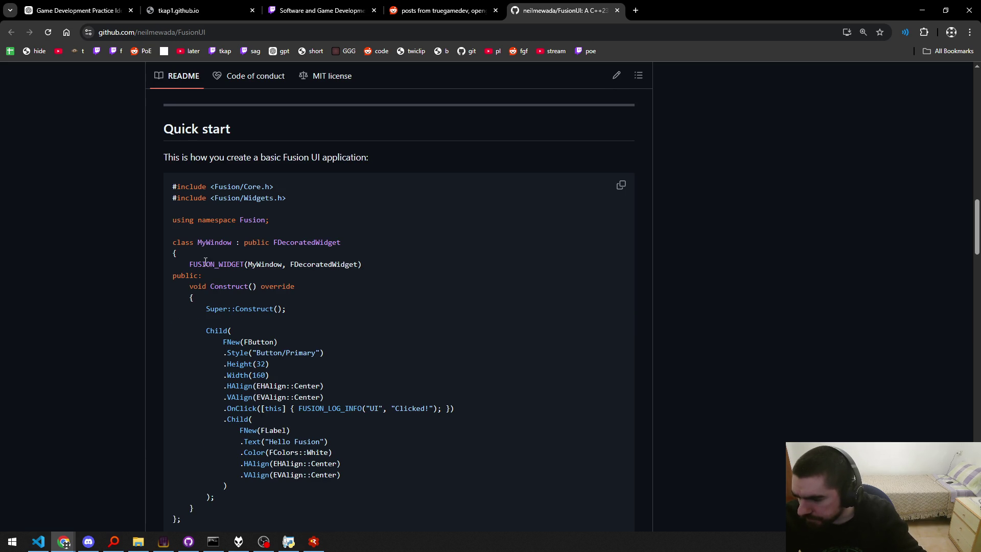
{"action": "left_click_drag", "start_coordinate": [293, 309], "coordinate": [205, 310]}
{"action": "left_click", "coordinate": [206, 309]}
{"action": "left_click_drag", "start_coordinate": [286, 309], "coordinate": [206, 310]}
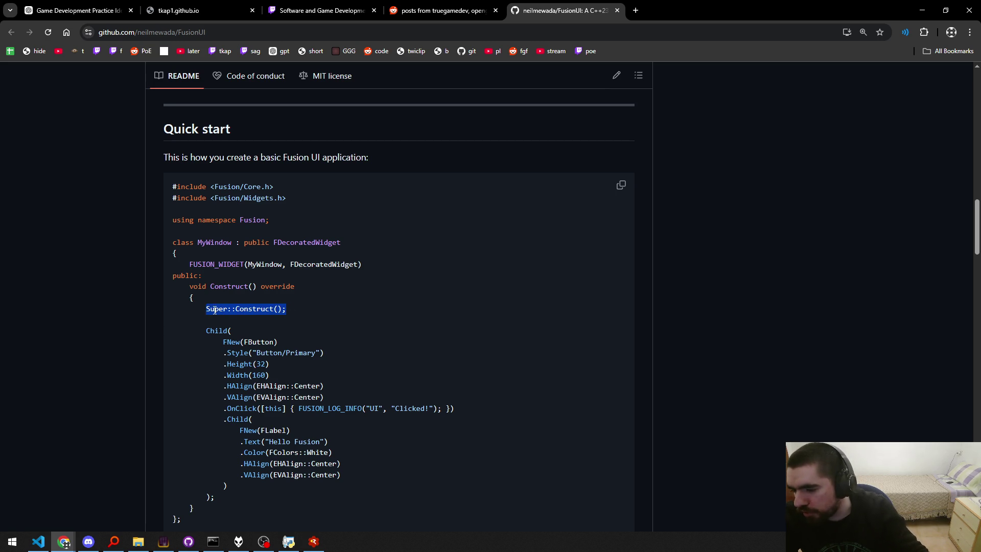
{"action": "left_click", "coordinate": [215, 310]}
{"action": "left_click_drag", "start_coordinate": [301, 308], "coordinate": [206, 310]}
{"action": "left_click", "coordinate": [297, 305]}
{"action": "scroll", "coordinate": [403, 305], "scroll_direction": "down", "scroll_amount": 3}
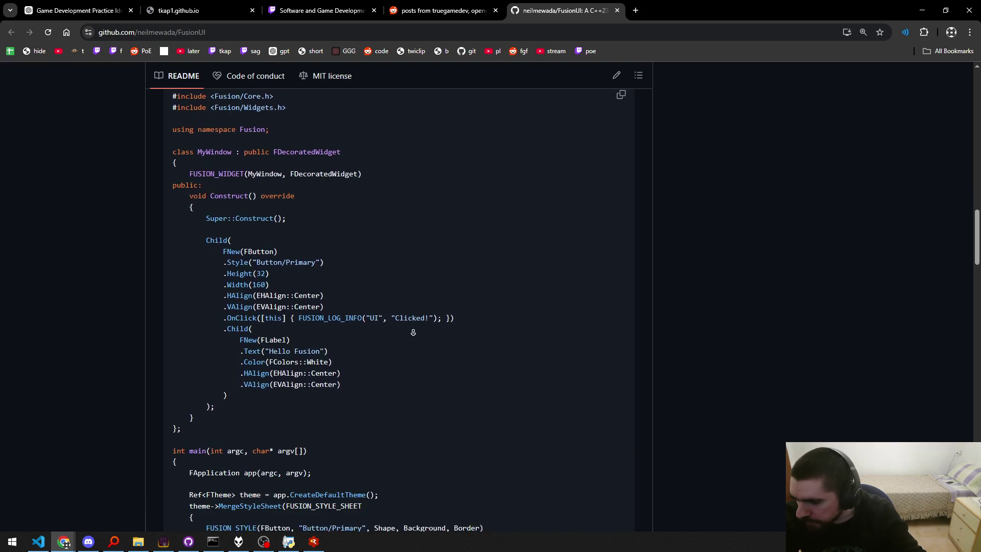
{"action": "mouse_move", "coordinate": [206, 192]}
{"action": "left_mouse_down"}
{"action": "mouse_move", "coordinate": [286, 204]}
{"action": "mouse_move", "coordinate": [327, 337]}
{"action": "mouse_move", "coordinate": [322, 361]}
{"action": "left_mouse_up"}
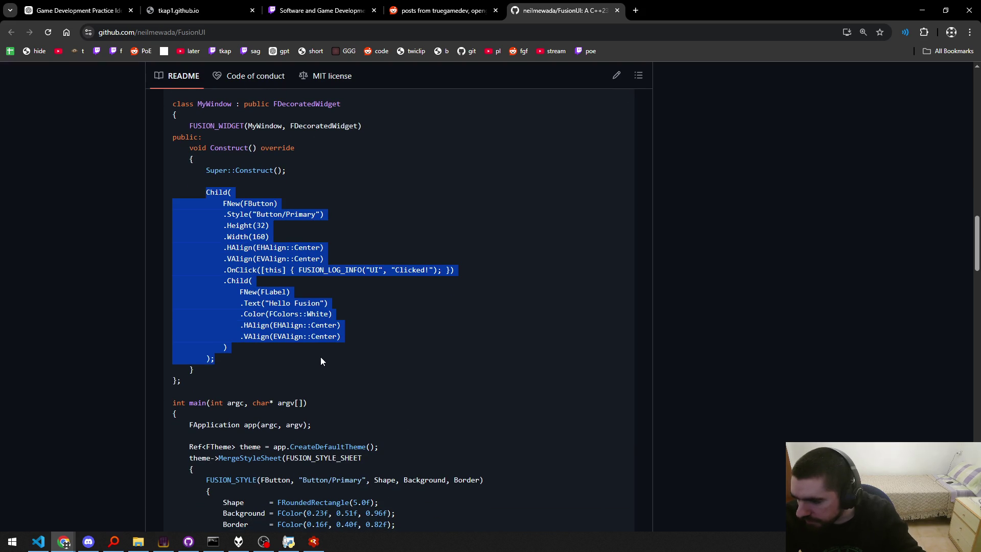
{"action": "left_click", "coordinate": [321, 361]}
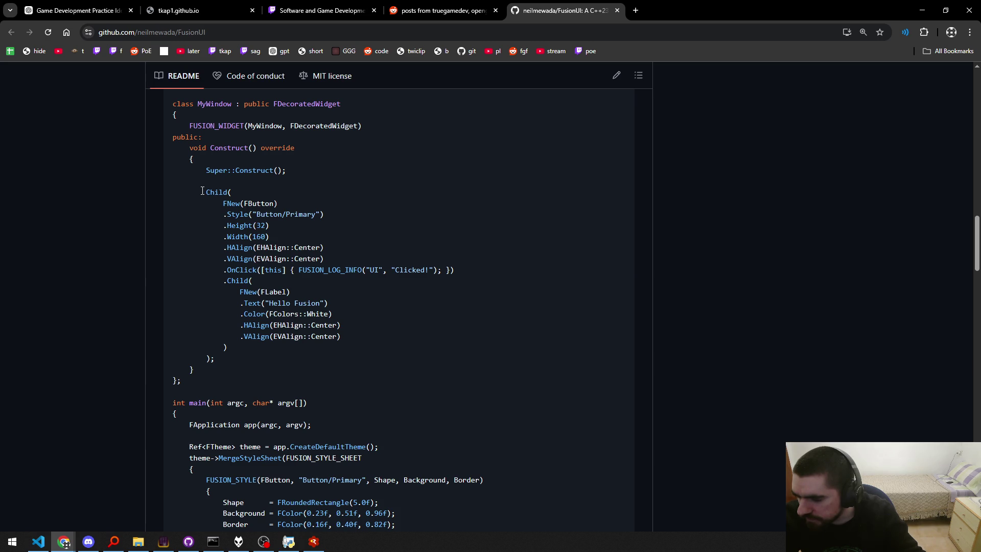
{"action": "scroll", "coordinate": [184, 257], "scroll_direction": "down", "scroll_amount": 3}
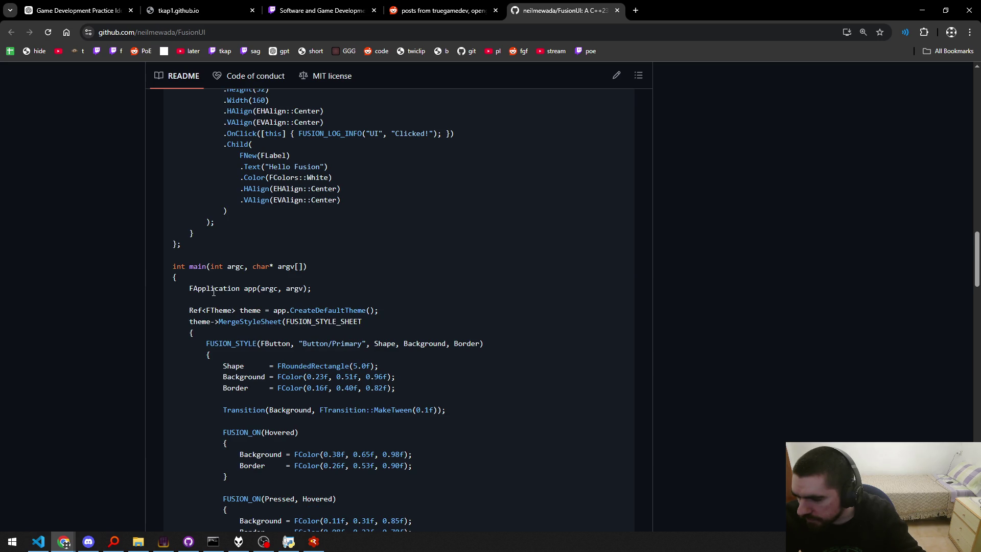
{"action": "left_click_drag", "start_coordinate": [318, 291], "coordinate": [194, 290]}
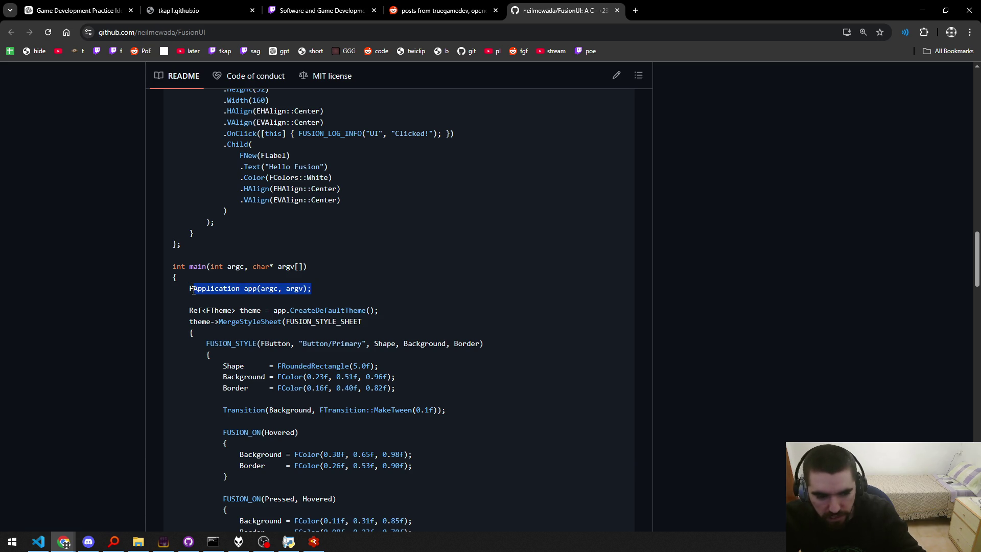
{"action": "scroll", "coordinate": [238, 295], "scroll_direction": "down", "scroll_amount": 5}
{"action": "scroll", "coordinate": [237, 294], "scroll_direction": "up", "scroll_amount": 5}
{"action": "left_click", "coordinate": [237, 293]}
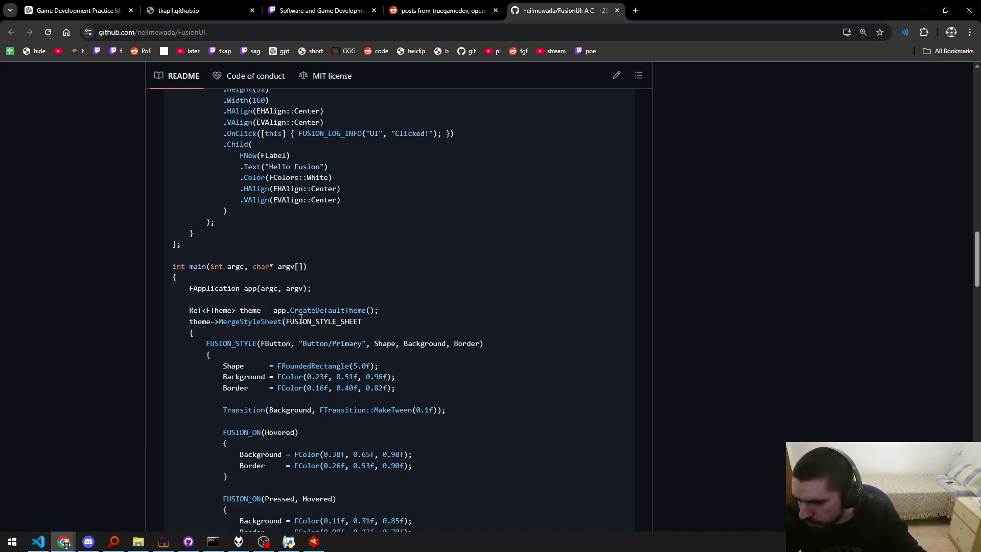
{"action": "left_click_drag", "start_coordinate": [286, 321], "coordinate": [373, 320]}
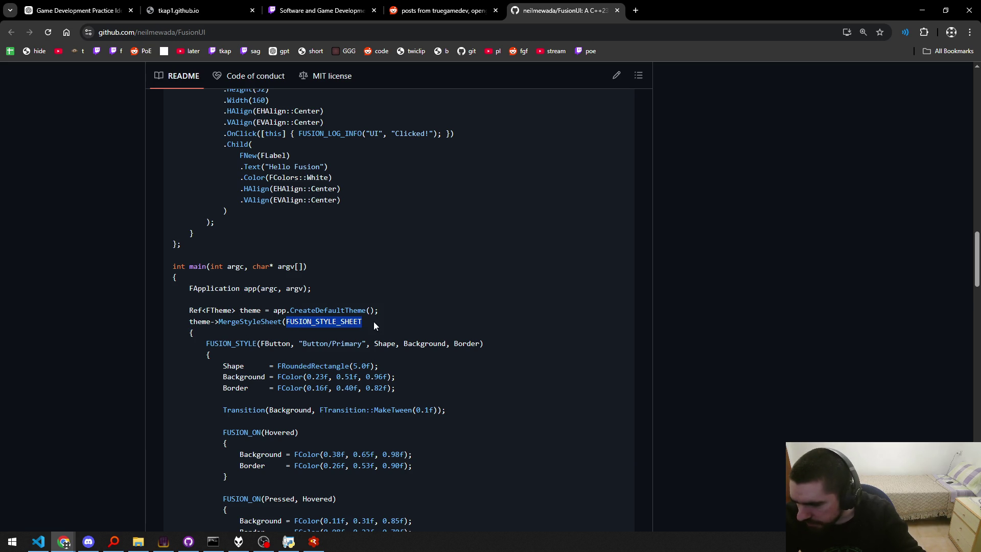
{"action": "scroll", "coordinate": [373, 321], "scroll_direction": "down", "scroll_amount": 3}
{"action": "left_click", "coordinate": [256, 317]}
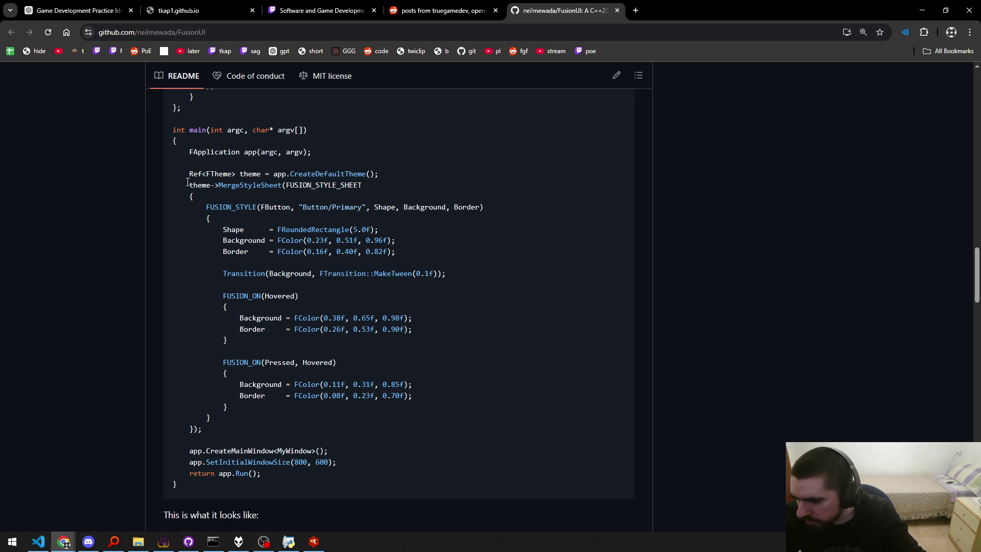
{"action": "left_click_drag", "start_coordinate": [282, 185], "coordinate": [365, 189]}
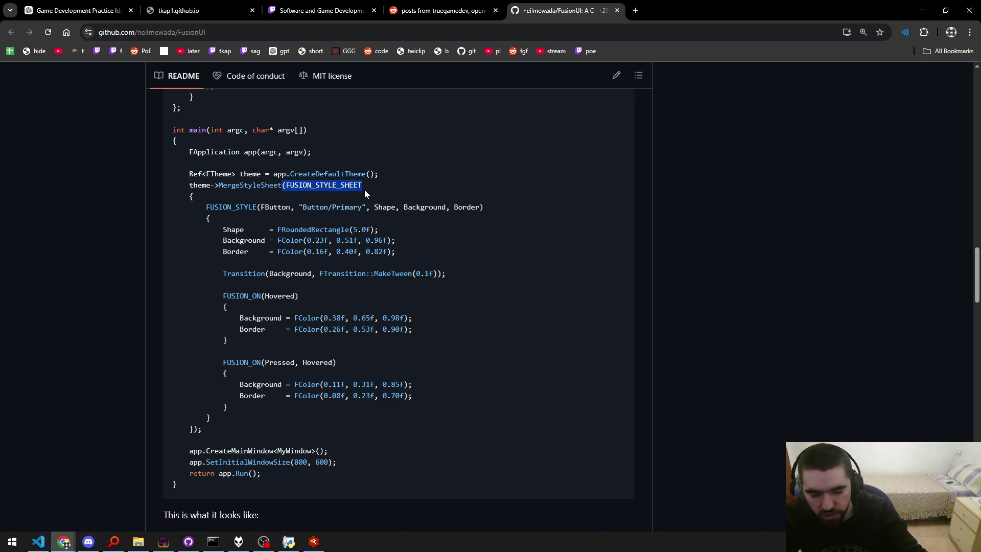
{"action": "mouse_move", "coordinate": [205, 207]}
{"action": "left_mouse_down"}
{"action": "mouse_move", "coordinate": [482, 200]}
{"action": "mouse_move", "coordinate": [286, 418]}
{"action": "left_mouse_up"}
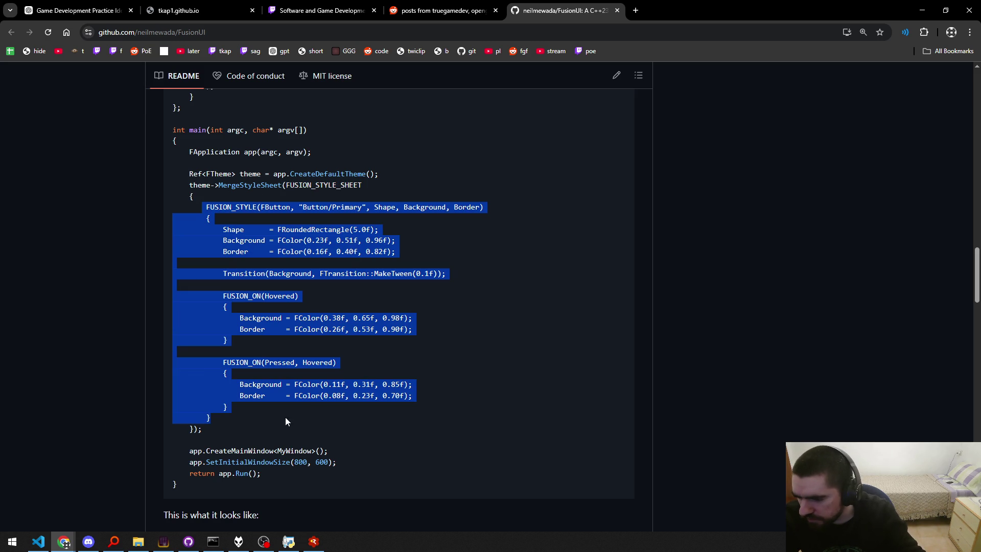
{"action": "left_click", "coordinate": [252, 422]}
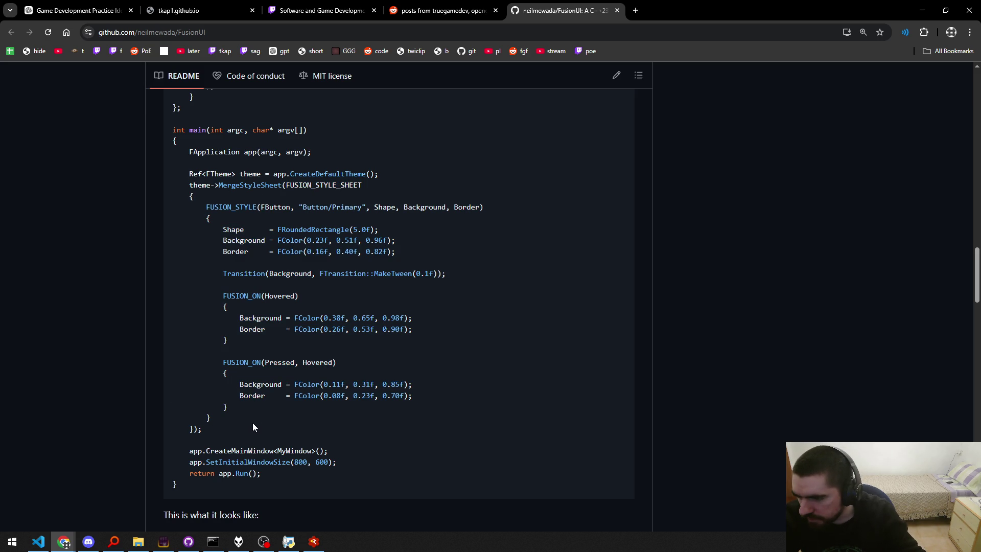
{"action": "double_click", "coordinate": [292, 186]}
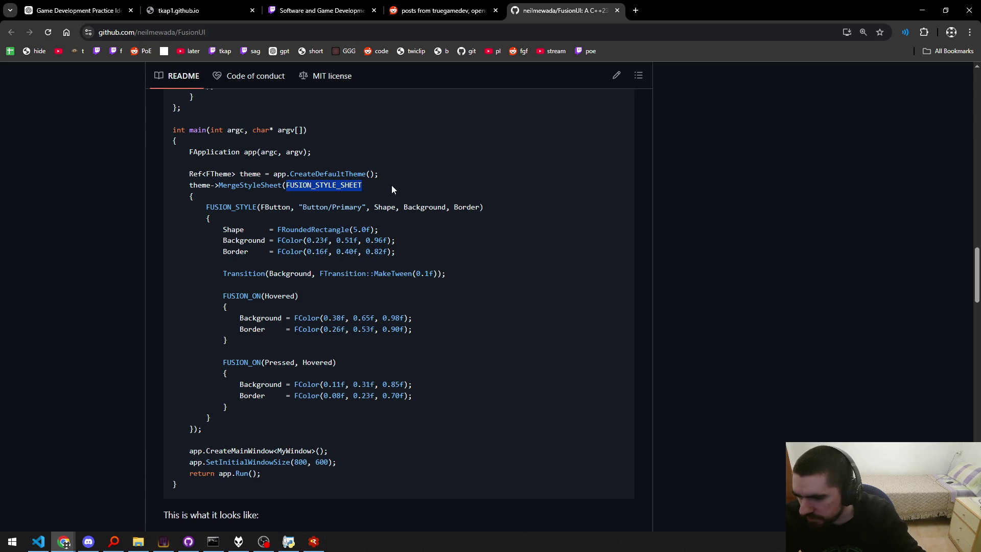
{"action": "left_click", "coordinate": [392, 186]}
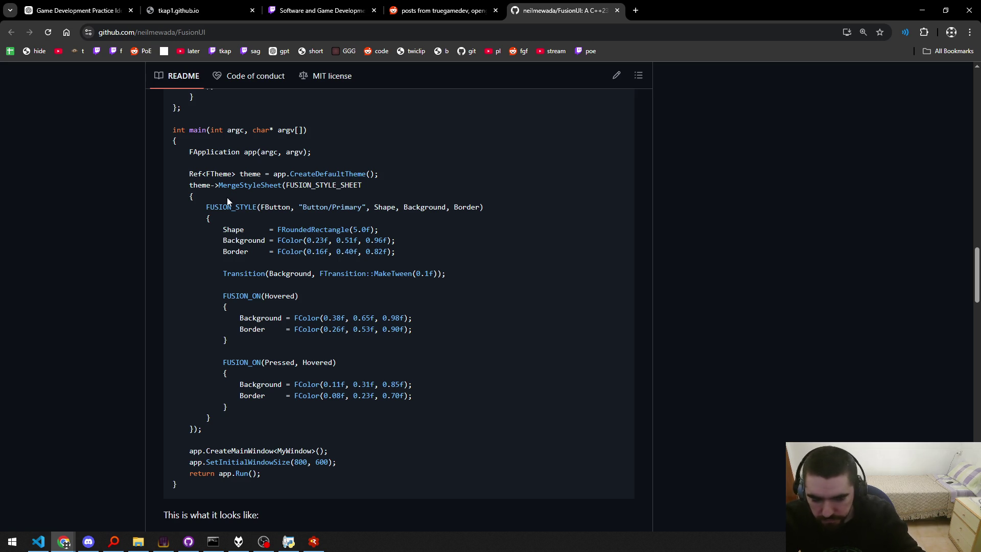
{"action": "mouse_move", "coordinate": [226, 199]}
{"action": "left_mouse_down"}
{"action": "mouse_move", "coordinate": [244, 408]}
{"action": "mouse_move", "coordinate": [225, 357]}
{"action": "mouse_move", "coordinate": [292, 366]}
{"action": "mouse_move", "coordinate": [236, 422]}
{"action": "left_mouse_up"}
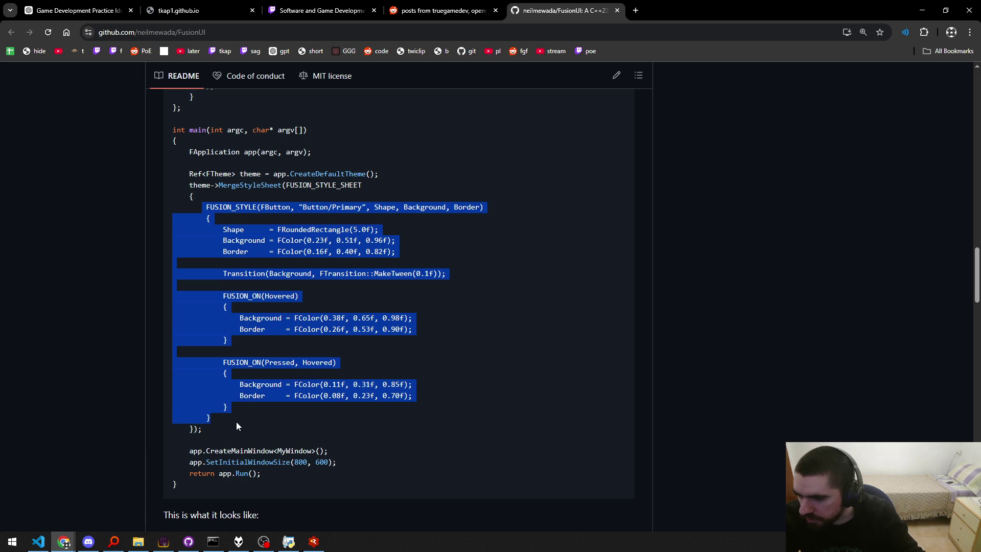
{"action": "left_click", "coordinate": [297, 255]}
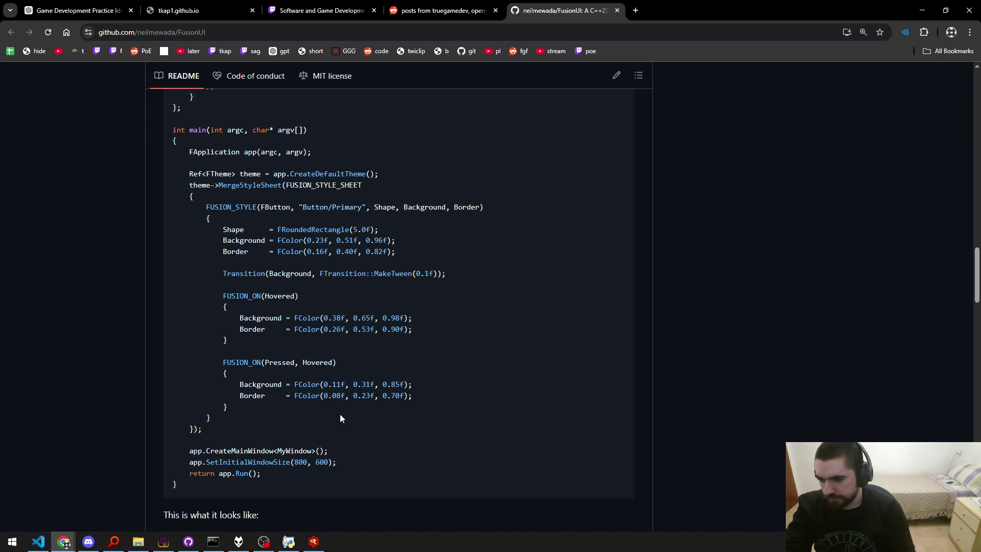
Switch from Chrome back to Visual Studio Code with Alt+Tab.
{"action": "key", "text": "alt+Tab"}
Start a new untitled file with '// retained' and '// init' comments above a make_button() call.
{"action": "key", "text": "ctrl+n"}
{"action": "key", "text": "Return"}
{"action": "key", "text": "Return"}
{"action": "key", "text": "Return"}
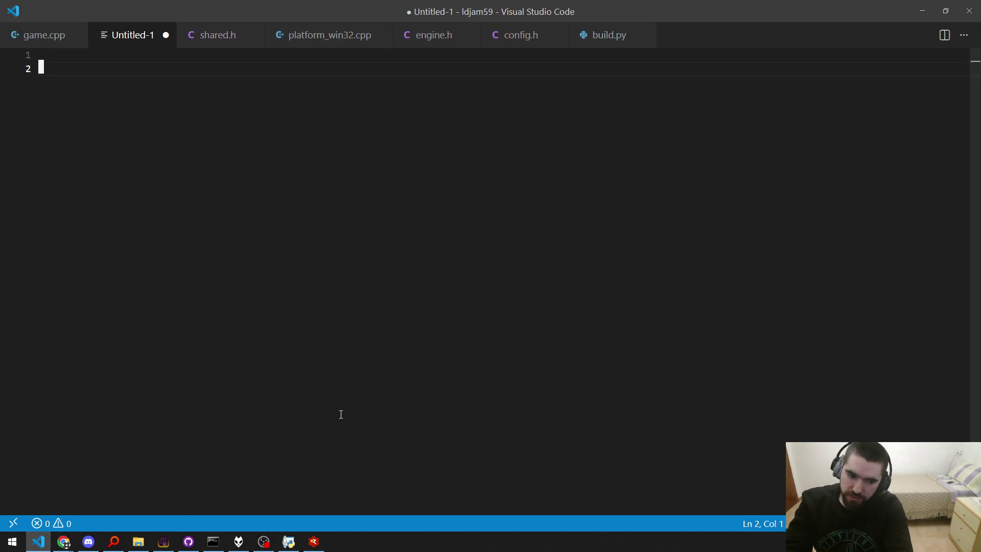
{"action": "type", "text": "// retained"}
{"action": "key", "text": "Return"}
{"action": "key", "text": "Return"}
{"action": "key", "text": "BackSpace"}
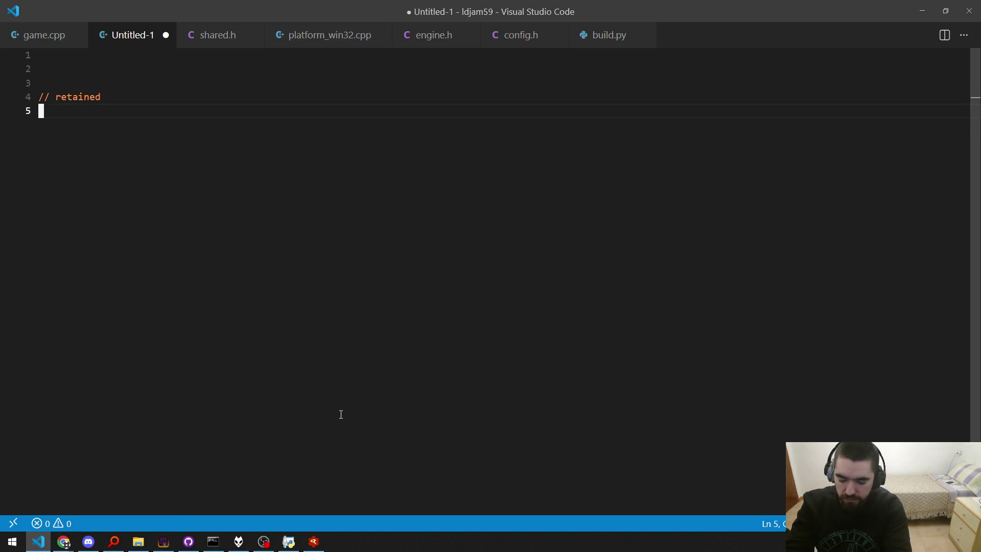
{"action": "type", "text": "make_button()"}
{"action": "key", "text": "Home"}
{"action": "key", "text": "Return"}
{"action": "key", "text": "Up"}
{"action": "key", "text": "Return"}
{"action": "type", "text": "// init"}
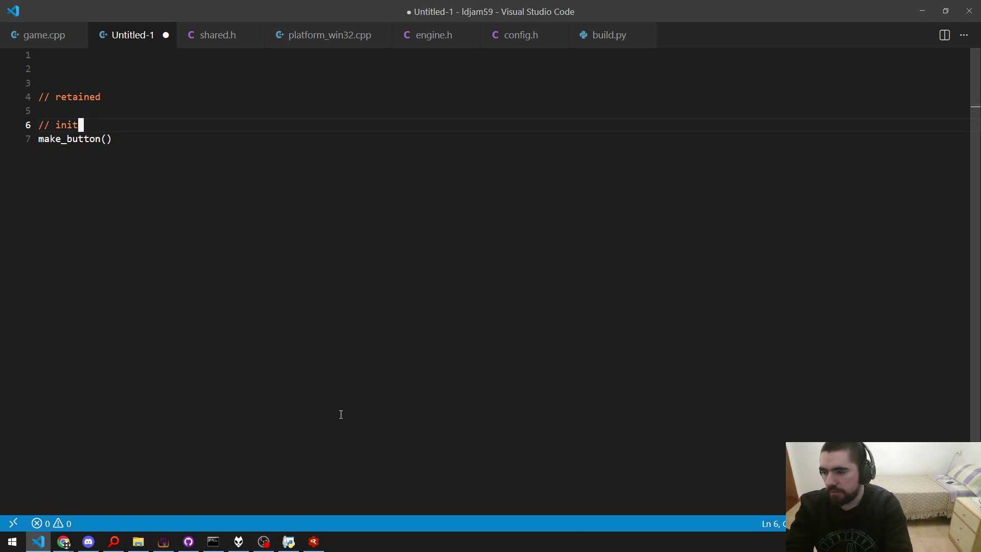
Make the call make_button("a") and duplicate it as make_button("b").
{"action": "key", "text": "Right"}
{"action": "key", "text": "End"}
{"action": "key", "text": "Left"}
{"action": "type", "text": "\"a\""}
{"action": "key", "text": "shift+alt+Down"}
{"action": "key", "text": "Left"}
{"action": "key", "text": "BackSpace"}
{"action": "type", "text": "b"}
Pass when_a_pressed and when_b_pressed as callbacks and add an '// update' comment below.
{"action": "key", "text": "Up"}
{"action": "type", "text": ", "}
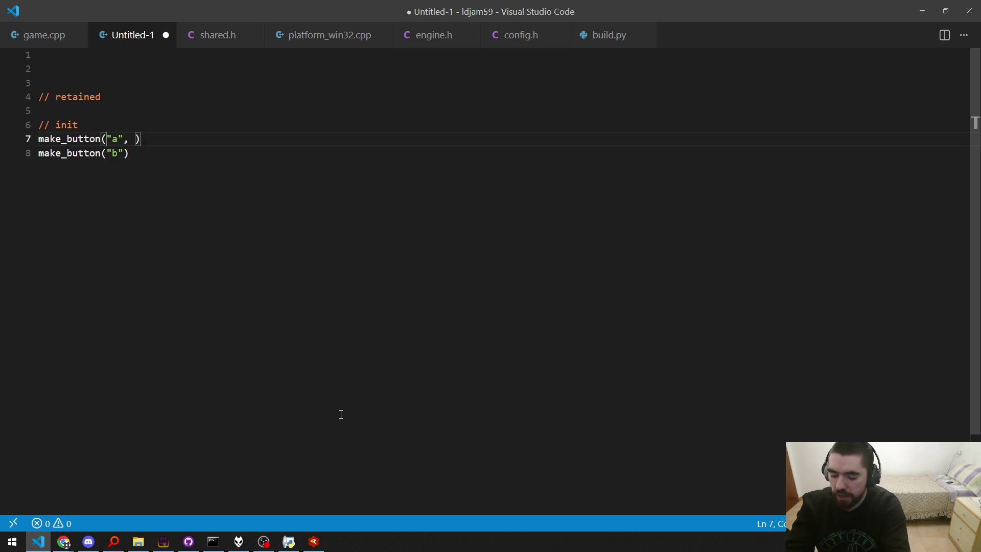
{"action": "type", "text": "callback"}
{"action": "key", "text": "ctrl+BackSpace"}
{"action": "type", "text": "when_a_presse"}
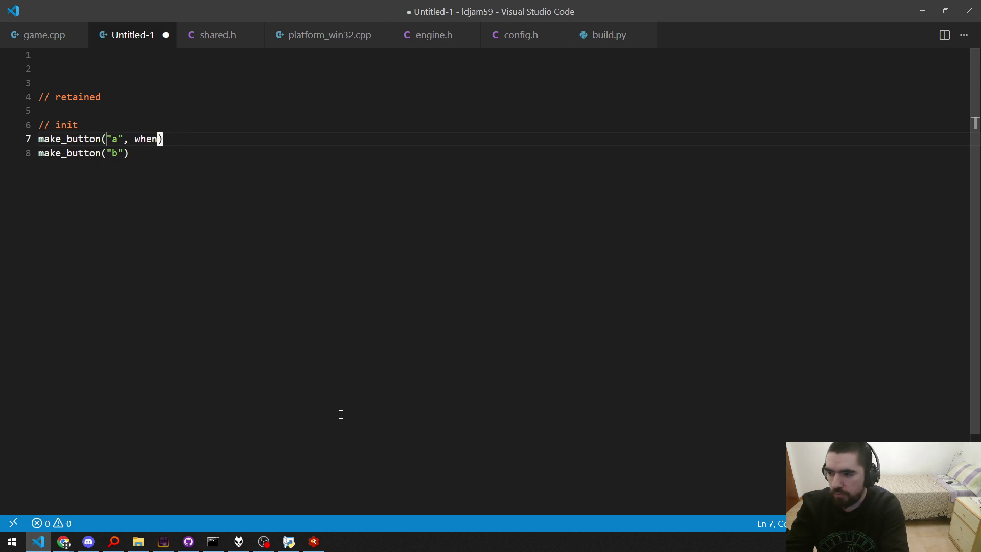
{"action": "type", "text": "d"}
{"action": "key", "text": "Down"}
{"action": "key", "text": "Left"}
{"action": "key", "text": "Up"}
{"action": "key", "text": "Down"}
{"action": "type", "text": ", when_b_pre"}
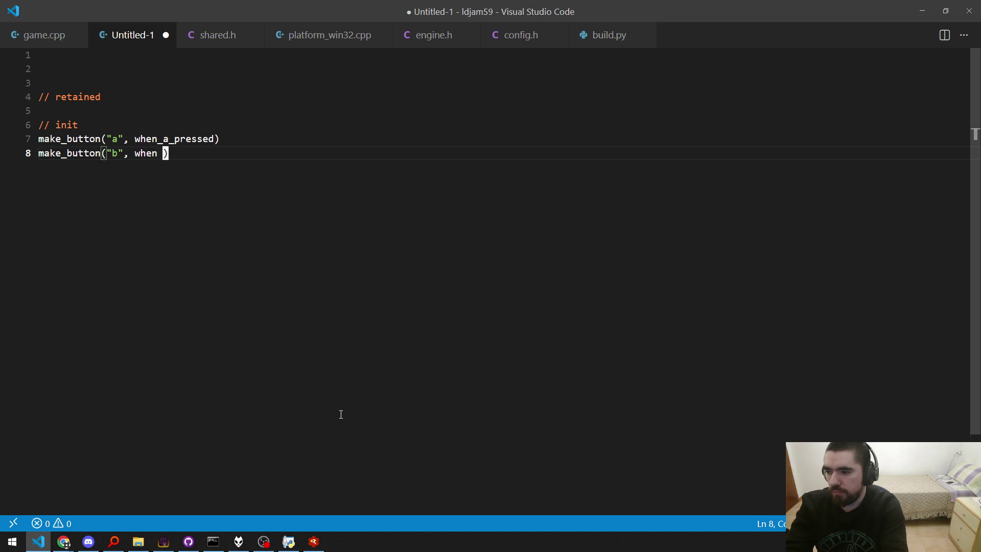
{"action": "type", "text": "ssed"}
{"action": "key", "text": "End"}
{"action": "key", "text": "Return"}
{"action": "key", "text": "Return"}
{"action": "type", "text": "// update"}
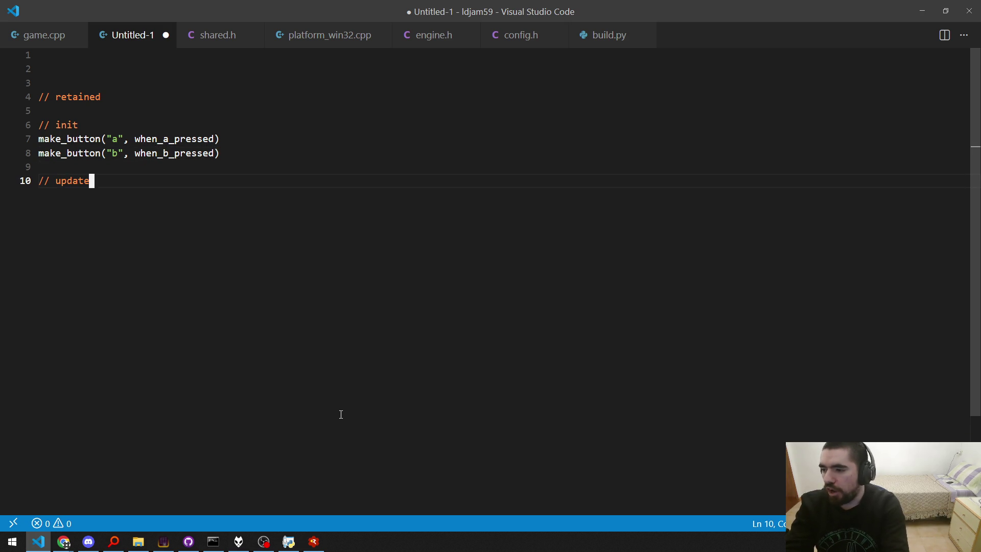
Write a 'for each button' loop with an 'if pressed' block calling button.callback().
{"action": "key", "text": "Return"}
{"action": "type", "text": "for "}
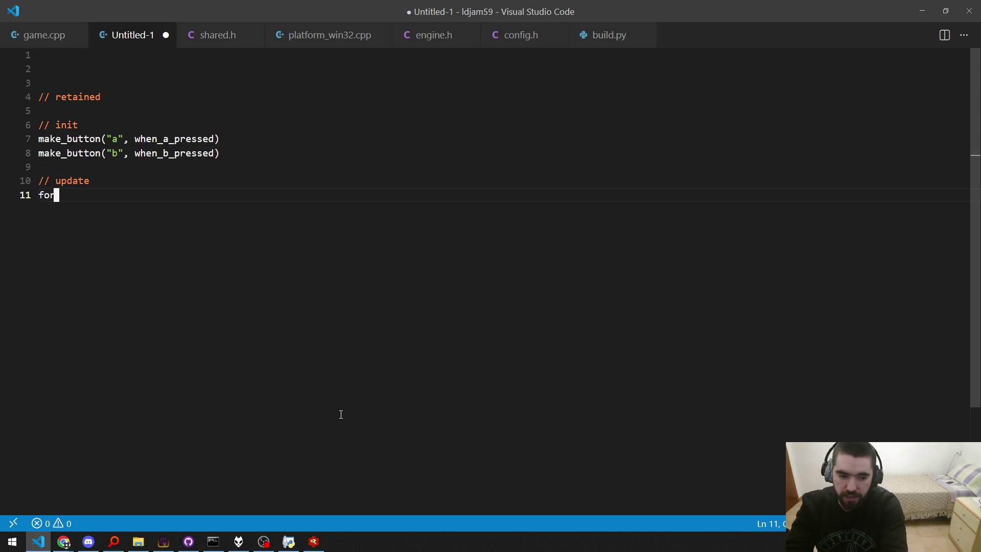
{"action": "type", "text": "each button {}"}
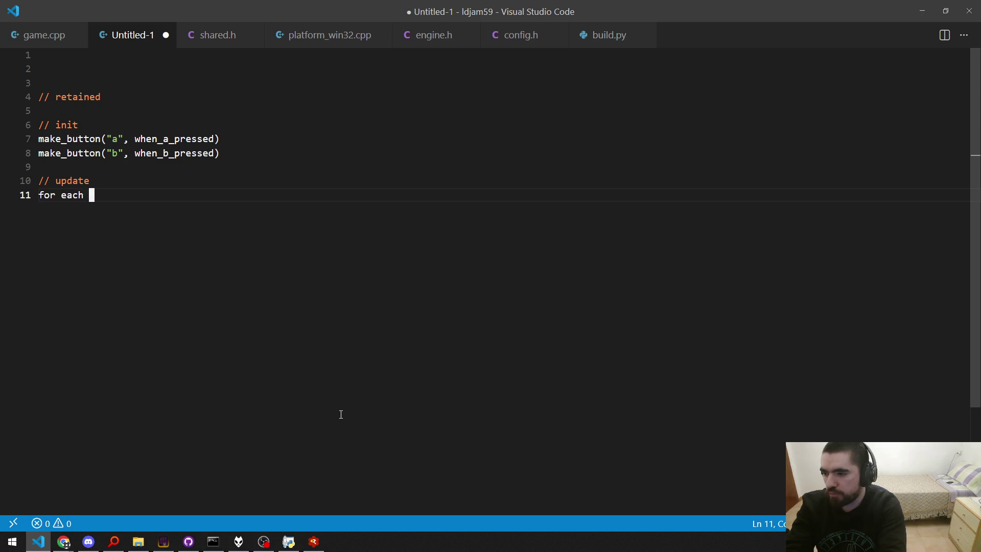
{"action": "key", "text": "Return"}
{"action": "type", "text": "if "}
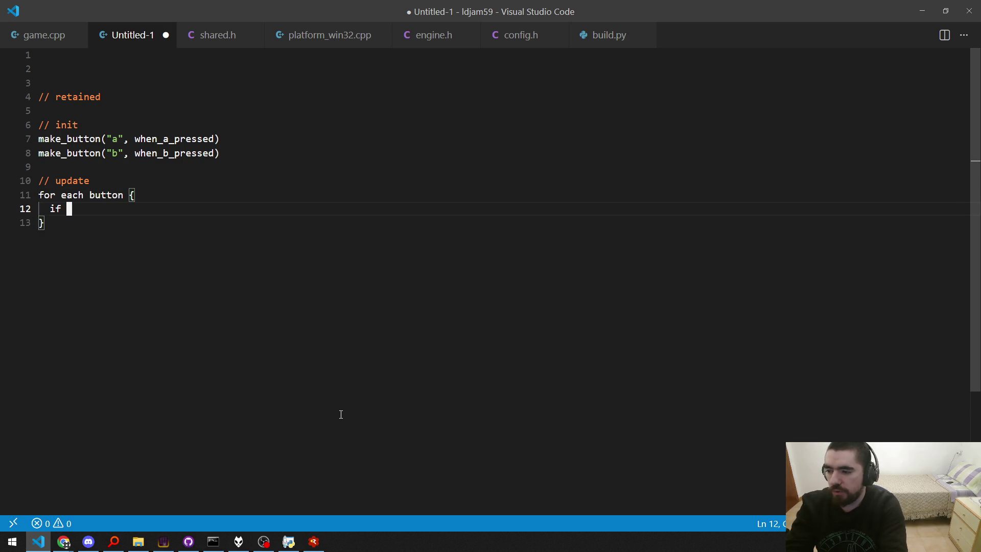
{"action": "type", "text": "pressed {"}
{"action": "key", "text": "Return"}
{"action": "type", "text": "butt"}
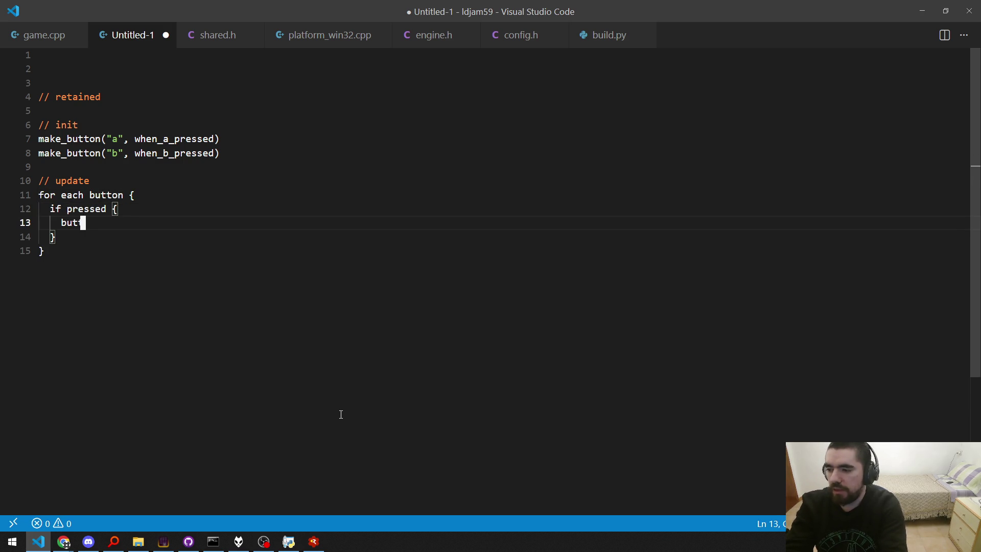
{"action": "type", "text": "on.callback();"}
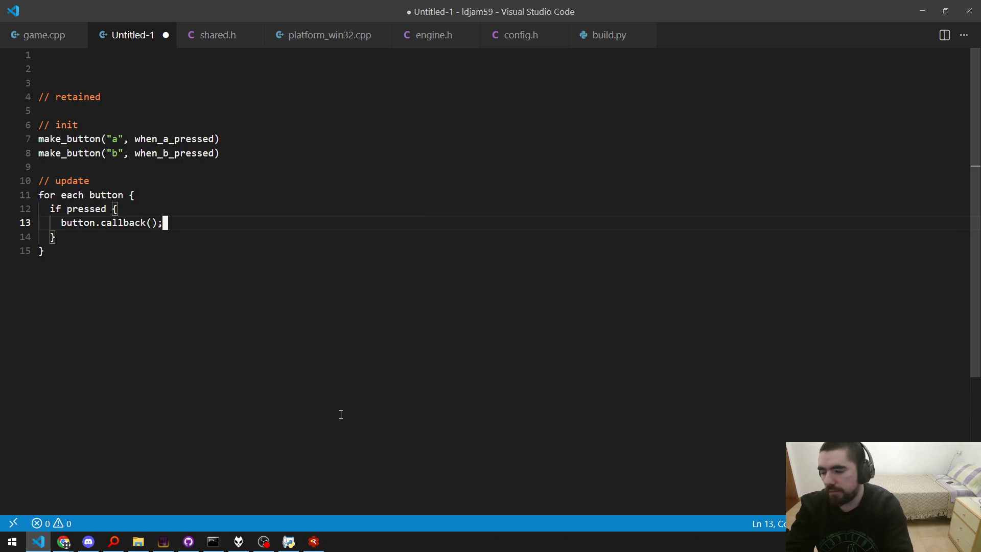
{"action": "key", "text": "Down"}
{"action": "key", "text": "Down"}
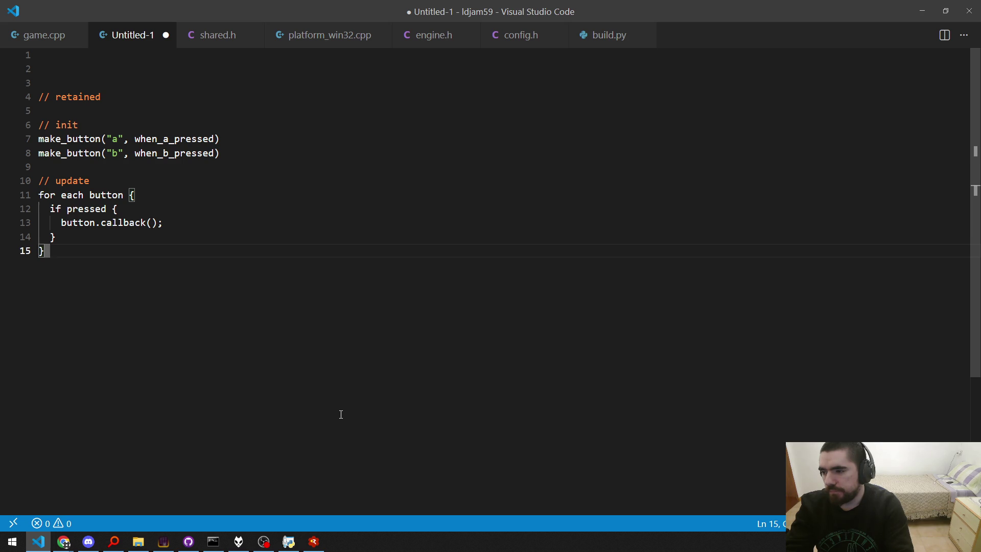
Rename the '// update' comment to '// every frame'.
{"action": "key", "text": "Up"}
{"action": "key", "text": "Up"}
{"action": "key", "text": "Up"}
{"action": "key", "text": "Down"}
{"action": "key", "text": "End"}
{"action": "key", "text": "ctrl+shift+Left"}
{"action": "key", "text": "BackSpace"}
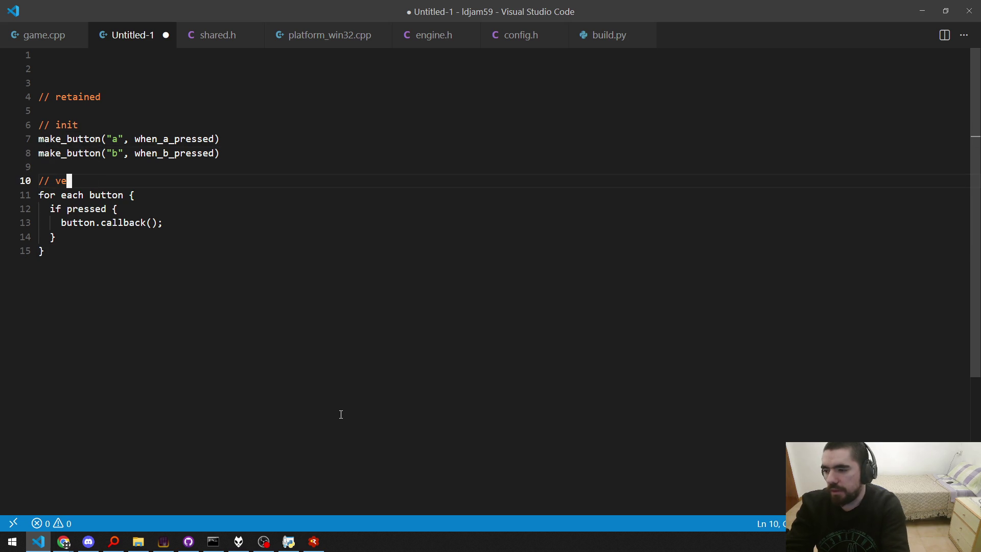
{"action": "type", "text": "every frame"}
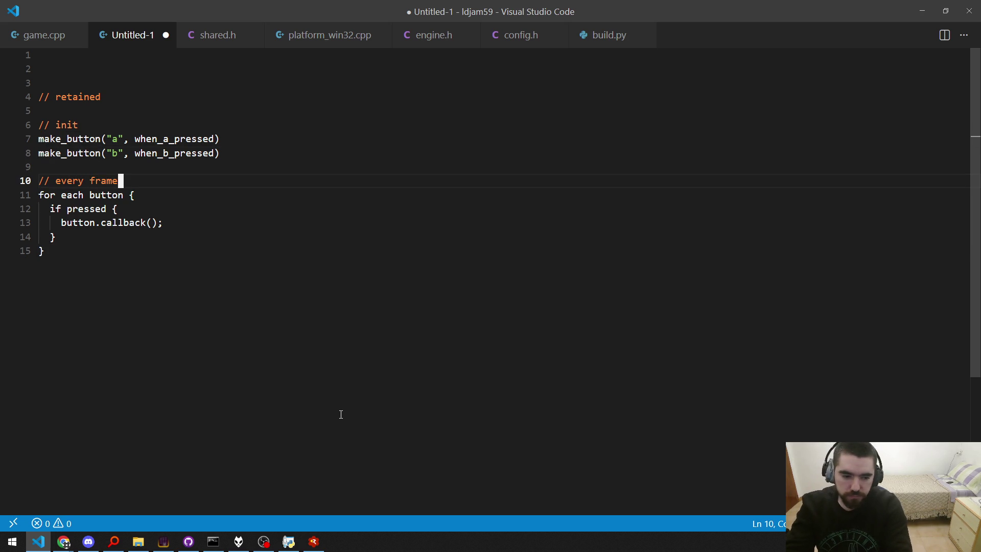
Look back over the init and loop lines, then add blank lines after the loop's closing brace.
{"action": "key", "text": "Home"}
{"action": "key", "text": "Up"}
{"action": "key", "text": "Up"}
{"action": "key", "text": "Up"}
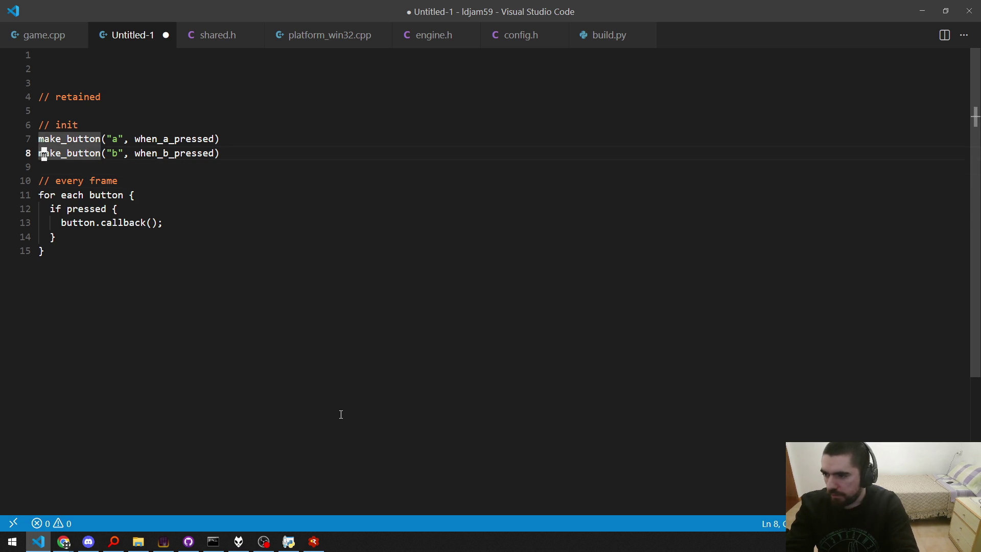
{"action": "key", "text": "Up"}
{"action": "key", "text": "Up"}
{"action": "key", "text": "Down"}
{"action": "key", "text": "Down"}
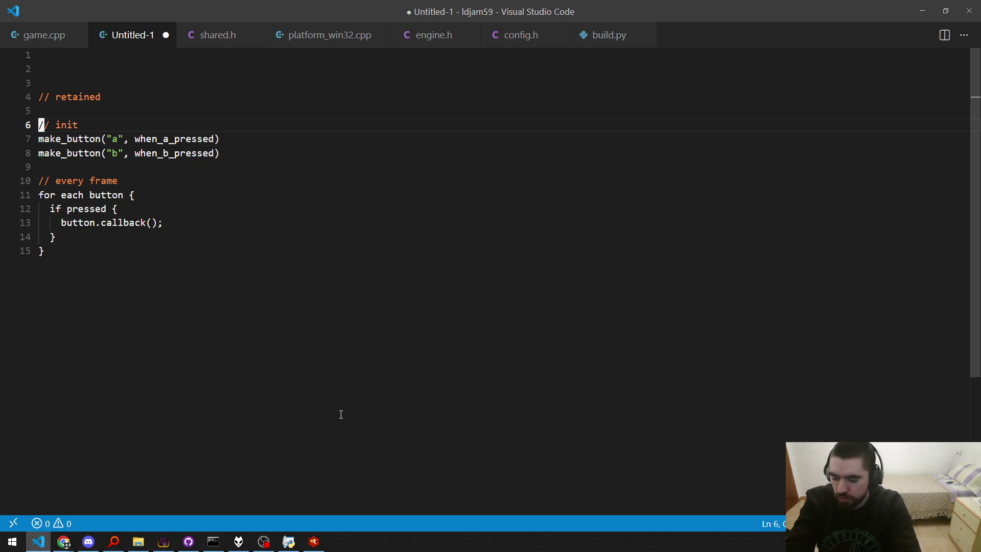
{"action": "key", "text": "Down"}
{"action": "key", "text": "Down"}
{"action": "key", "text": "Down"}
{"action": "key", "text": "Up"}
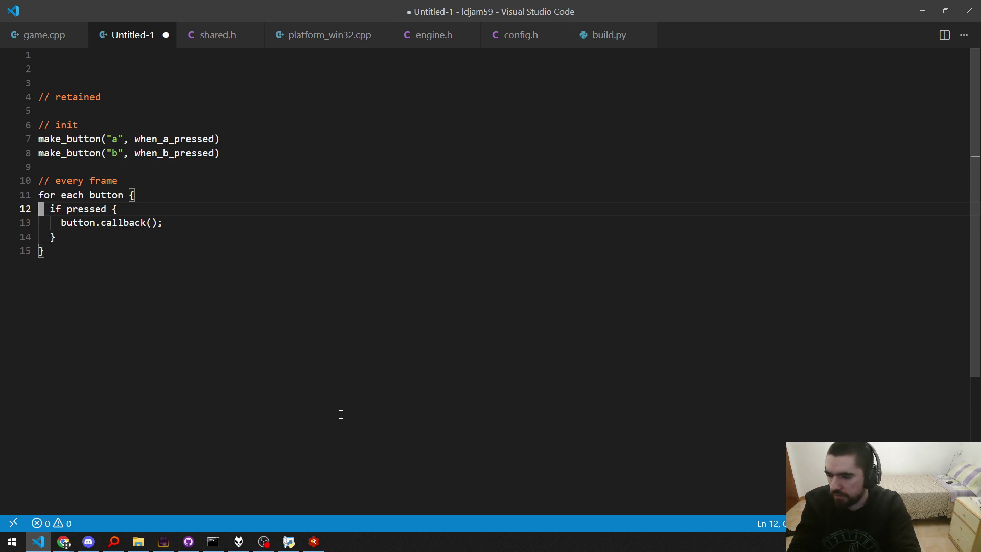
{"action": "left_click", "coordinate": [341, 415]}
{"action": "key", "text": "Return"}
{"action": "key", "text": "Return"}
{"action": "key", "text": "Return"}
{"action": "scroll", "coordinate": [342, 415], "scroll_direction": "down", "scroll_amount": 1}
Type an '// immediate' comment and an if(button("a")) block that calls when_a_pressed().
{"action": "type", "text": "// immediate"}
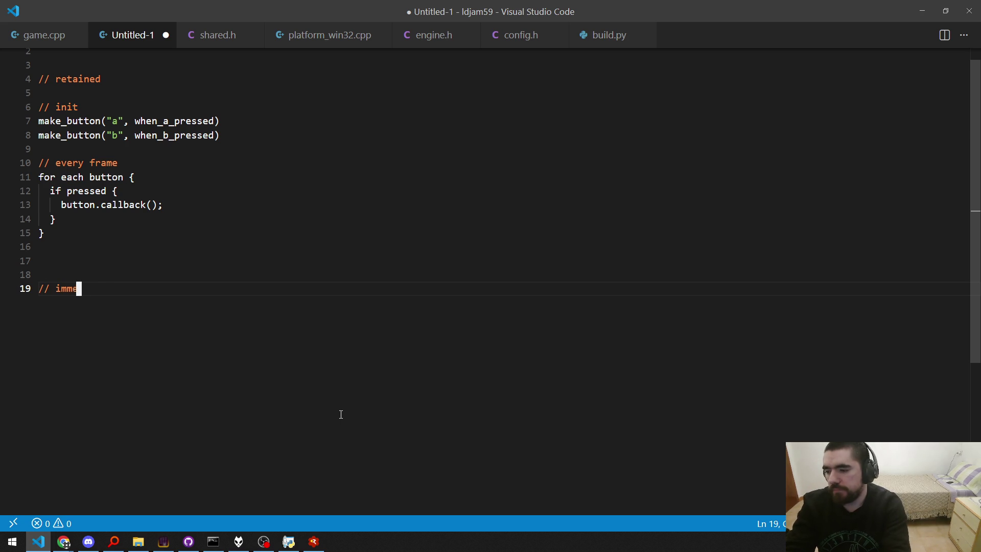
{"action": "key", "text": "Return"}
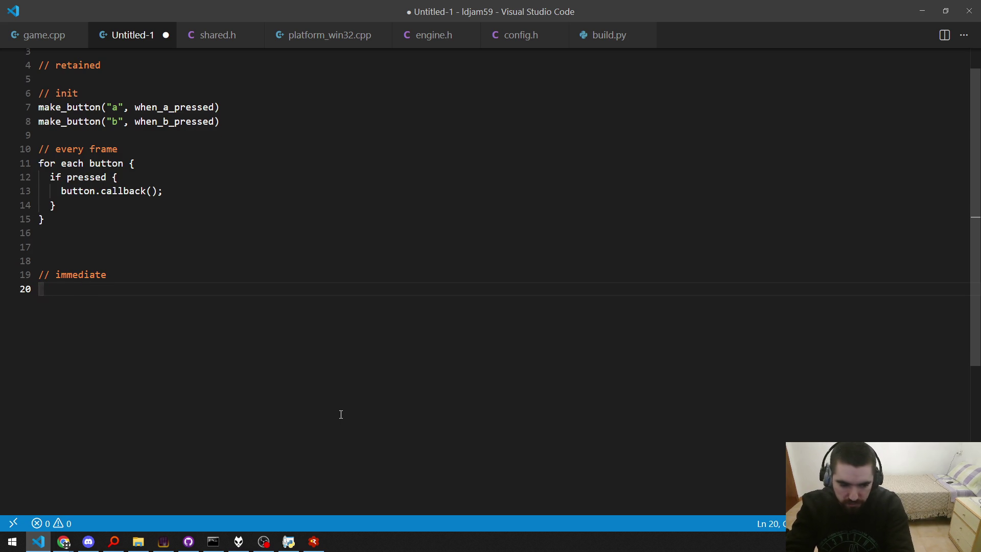
{"action": "key", "text": "Return"}
{"action": "type", "text": "if"}
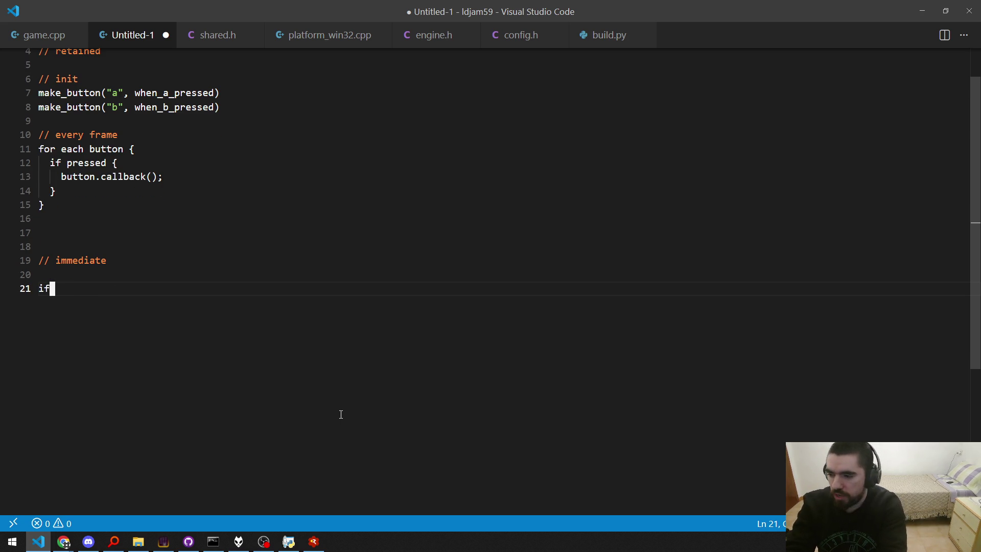
{"action": "type", "text": "(button(\"a\")) {"}
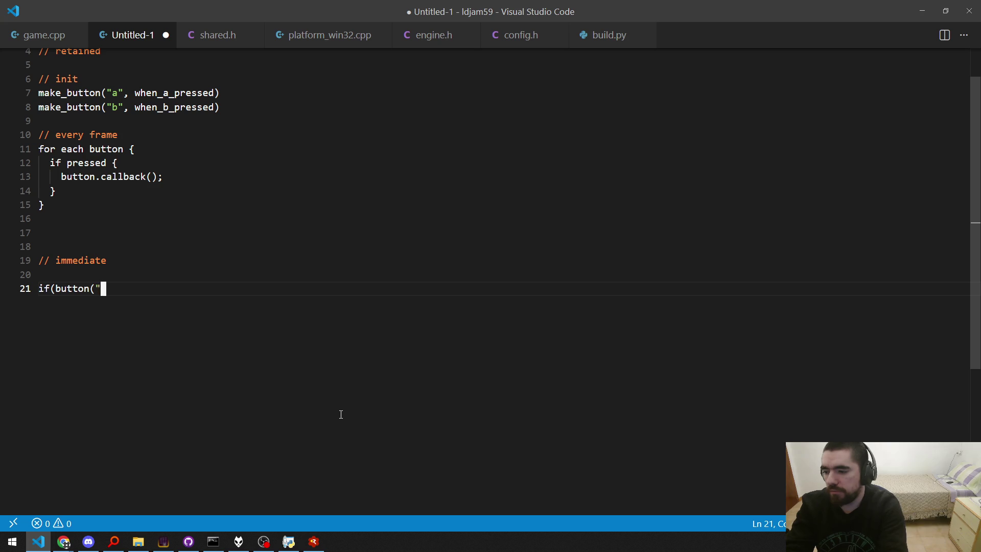
{"action": "key", "text": "Return"}
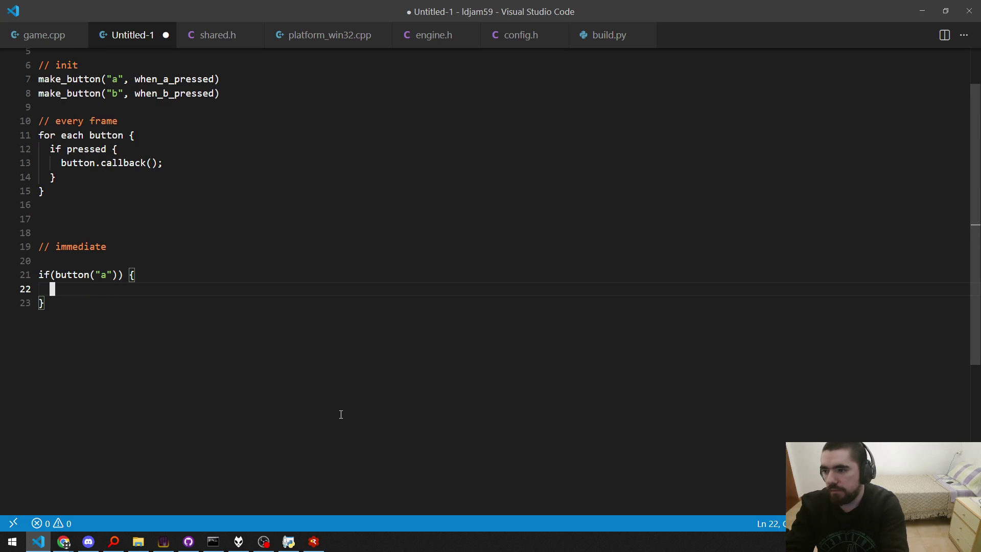
{"action": "type", "text": "wn"}
{"action": "type", "text": "en_a_pressed();"}
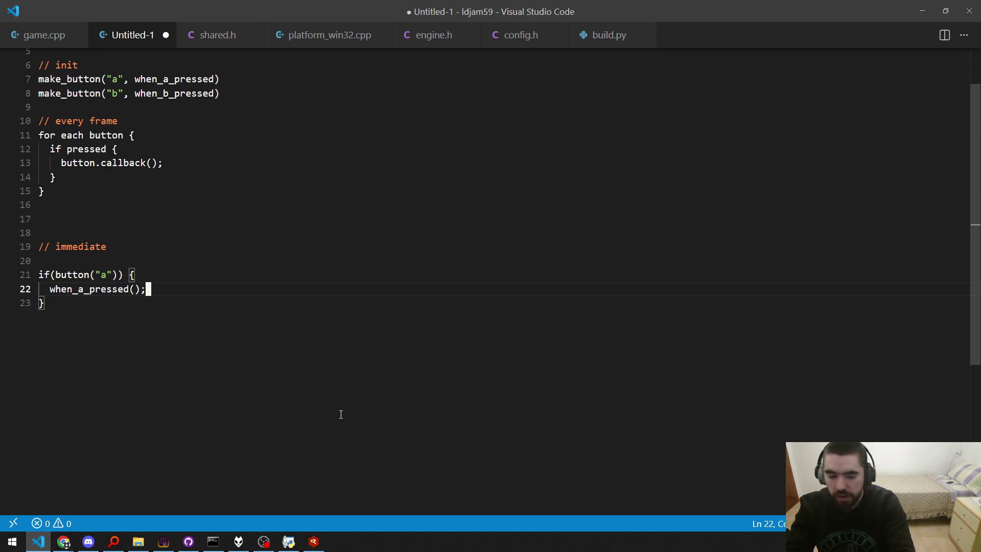
{"action": "key", "text": "Up"}
{"action": "key", "text": "Up"}
{"action": "scroll", "coordinate": [341, 415], "scroll_direction": "up", "scroll_amount": 1}
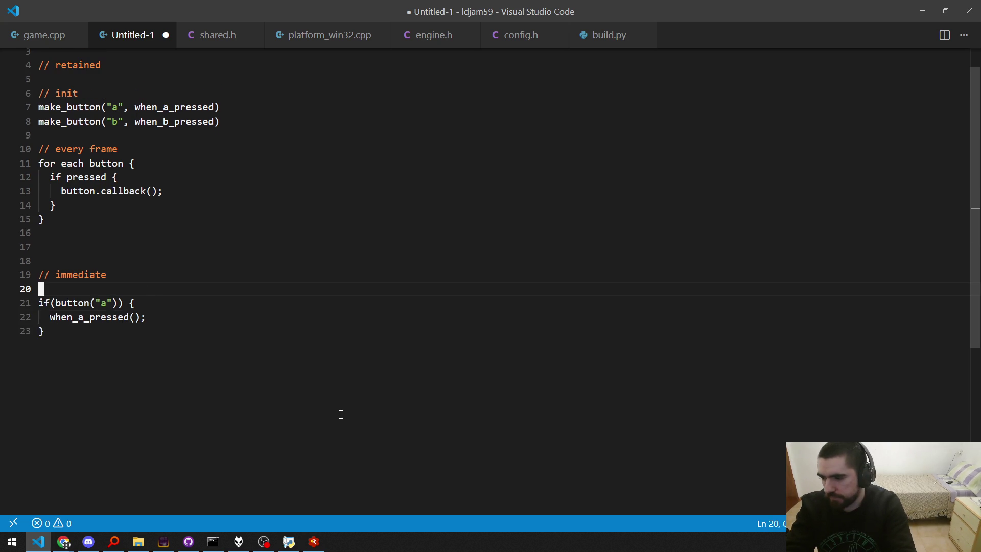
Remove the blank line between '// immediate' and the if(button("a")) line.
{"action": "key", "text": "BackSpace"}
{"action": "key", "text": "Down"}
{"action": "scroll", "coordinate": [341, 414], "scroll_direction": "down", "scroll_amount": 1}
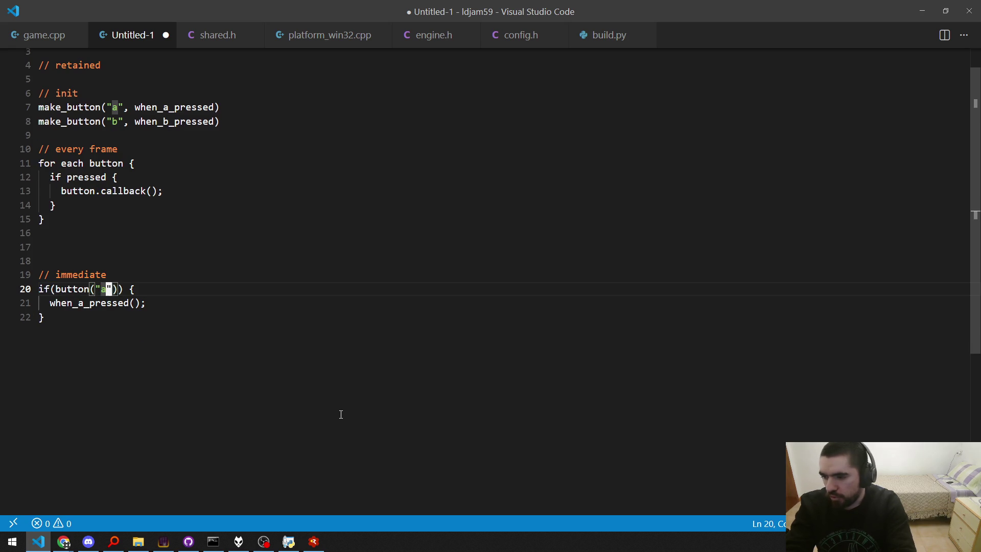
{"action": "key", "text": "Home"}
{"action": "key", "text": "Right"}
{"action": "key", "text": "Right"}
{"action": "key", "text": "Right"}
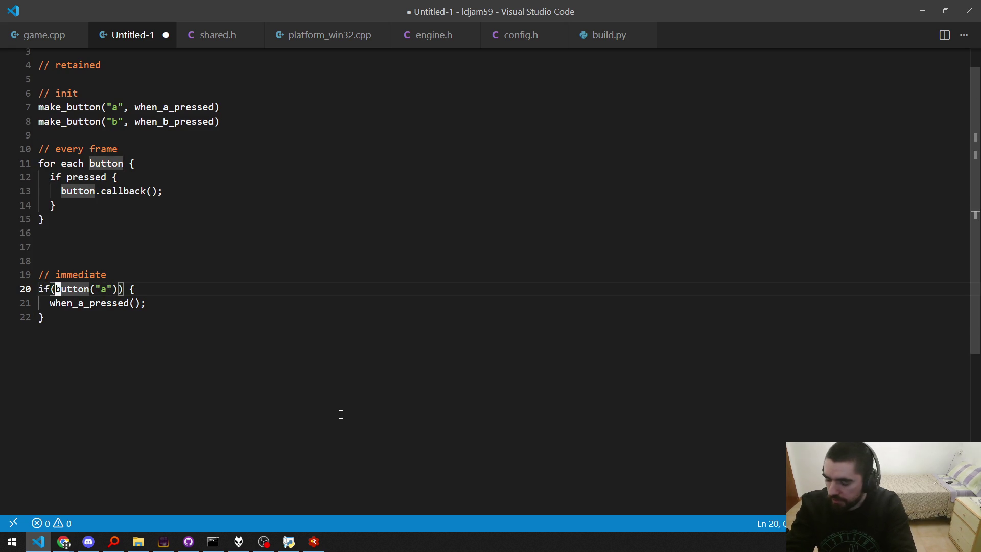
{"action": "key", "text": "shift+Right"}
{"action": "key", "text": "shift+Right"}
{"action": "key", "text": "shift+Right"}
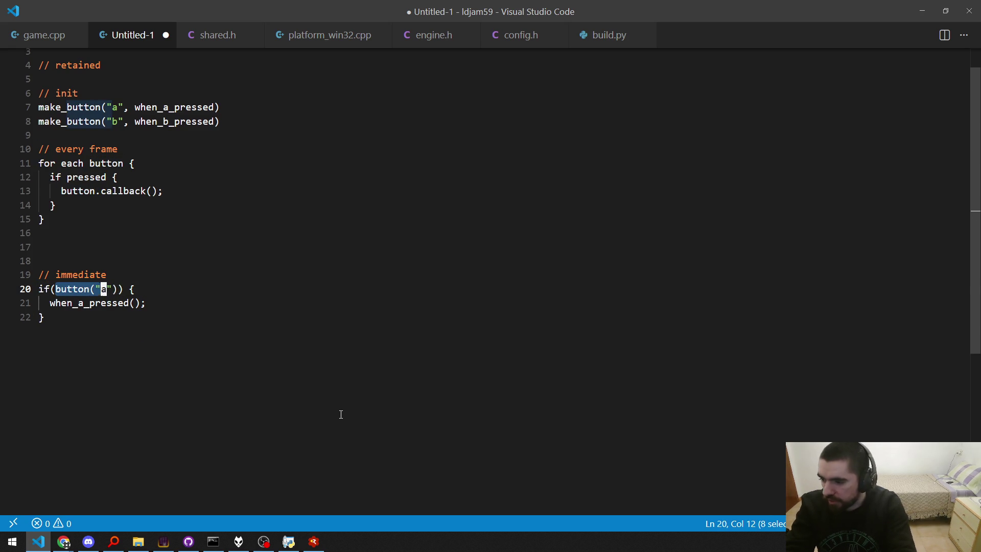
{"action": "key", "text": "shift+Left"}
{"action": "key", "text": "Up"}
{"action": "scroll", "coordinate": [341, 415], "scroll_direction": "up", "scroll_amount": 1}
{"action": "key", "text": "ctrl+d"}
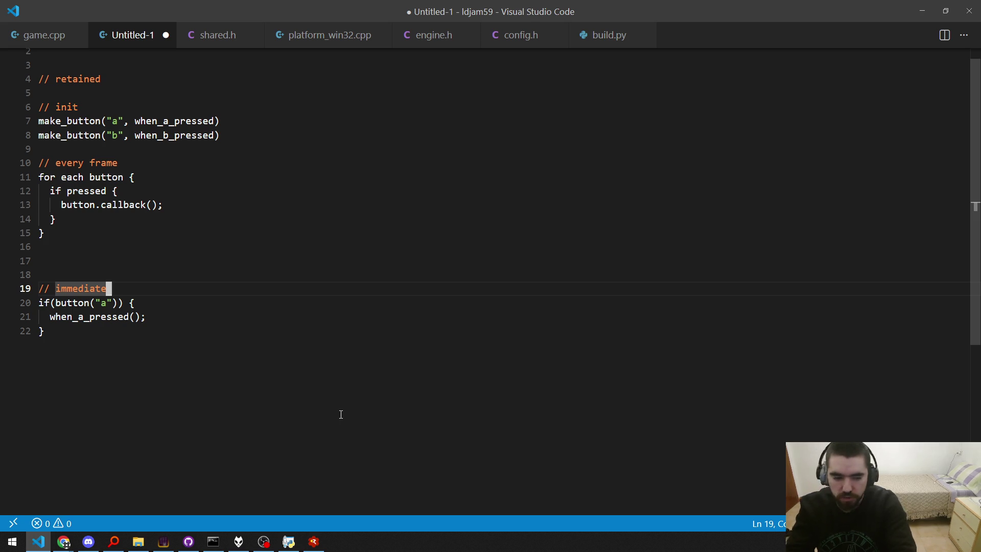
Insert '!something_else &&' at the start of the if condition.
{"action": "key", "text": "Down"}
{"action": "key", "text": "Home"}
{"action": "key", "text": "Right"}
{"action": "scroll", "coordinate": [342, 414], "scroll_direction": "down", "scroll_amount": 1}
{"action": "key", "text": "Right"}
{"action": "key", "text": "Right"}
{"action": "type", "text": "!somethingle"}
{"action": "type", "text": "_"}
{"action": "key", "text": "BackSpace"}
{"action": "key", "text": "BackSpace"}
{"action": "key", "text": "BackSpace"}
{"action": "type", "text": "_else &&"}
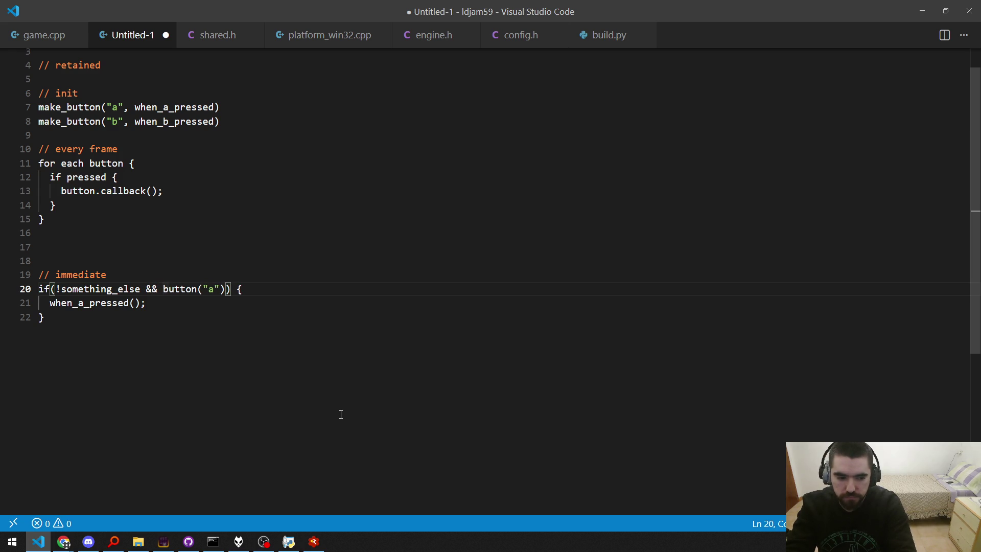
Delete the '!something_else &&' condition again, leaving just button("a").
{"action": "key", "text": "Down"}
{"action": "key", "text": "Down"}
{"action": "scroll", "coordinate": [341, 415], "scroll_direction": "down", "scroll_amount": 1}
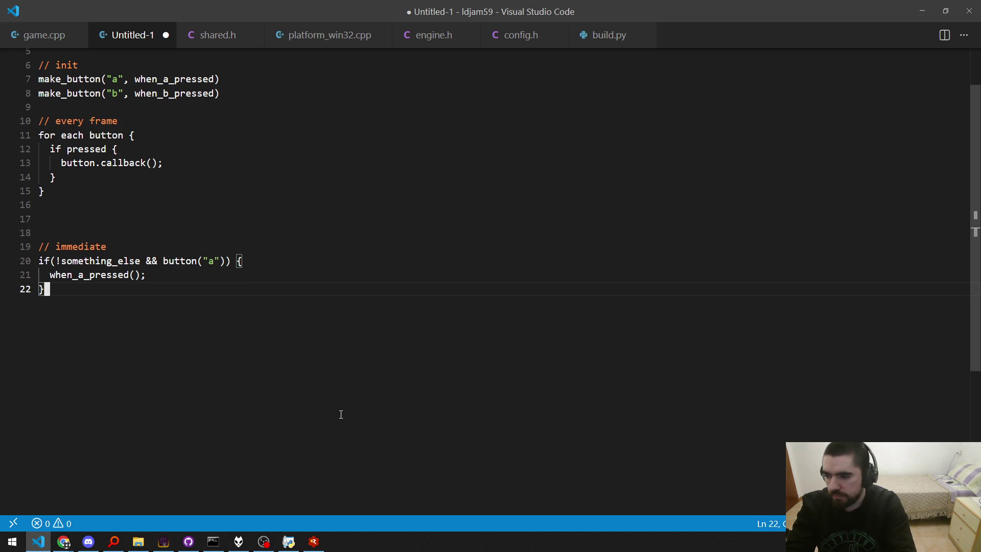
{"action": "scroll", "coordinate": [341, 414], "scroll_direction": "up", "scroll_amount": 1}
{"action": "key", "text": "shift+Up"}
{"action": "key", "text": "shift+Up"}
{"action": "key", "text": "shift+Home"}
{"action": "key", "text": "Up"}
{"action": "key", "text": "Down"}
{"action": "key", "text": "Right"}
{"action": "key", "text": "Right"}
{"action": "key", "text": "Right"}
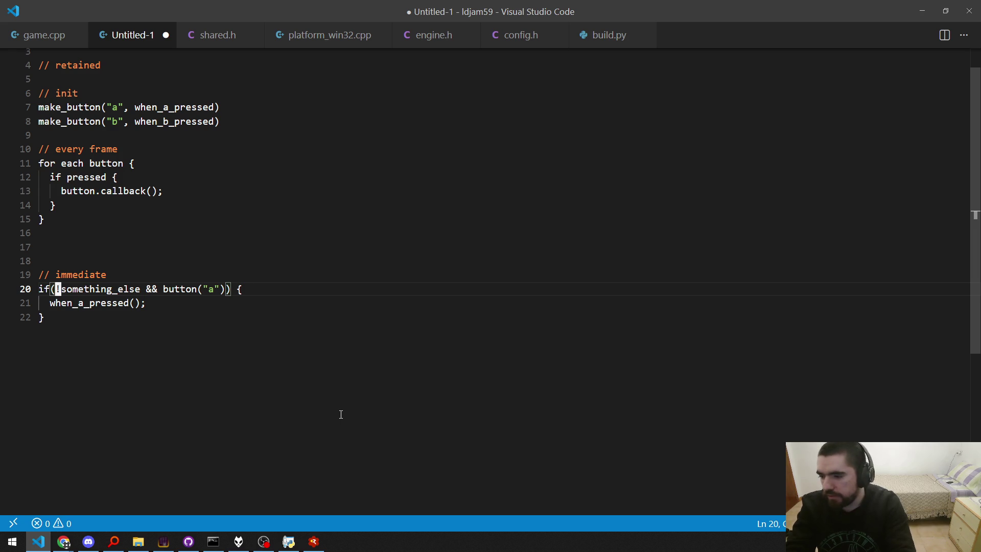
{"action": "key", "text": "shift+Right"}
{"action": "key", "text": "shift+Right"}
{"action": "key", "text": "shift+Right"}
{"action": "key", "text": "BackSpace"}
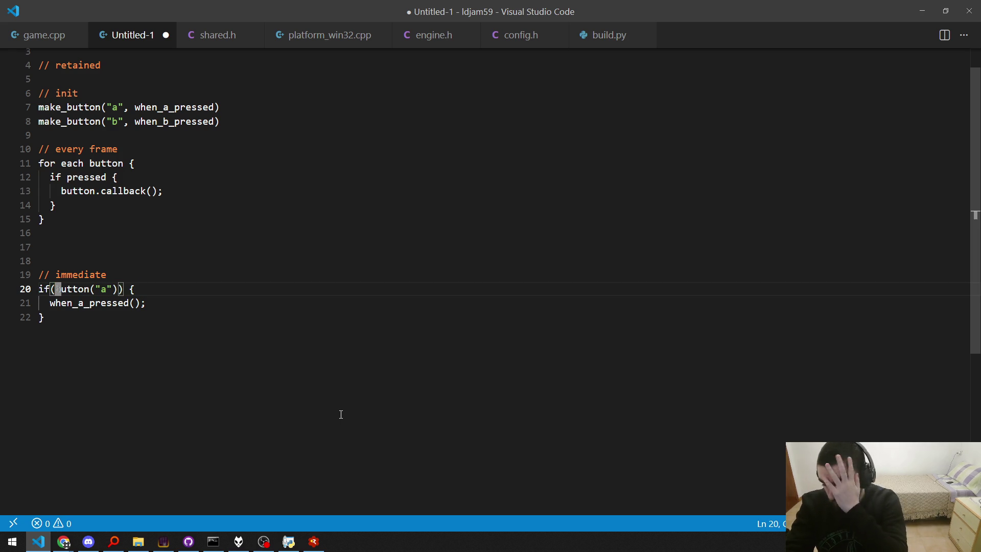
{"action": "key", "text": "Up"}
{"action": "key", "text": "Up"}
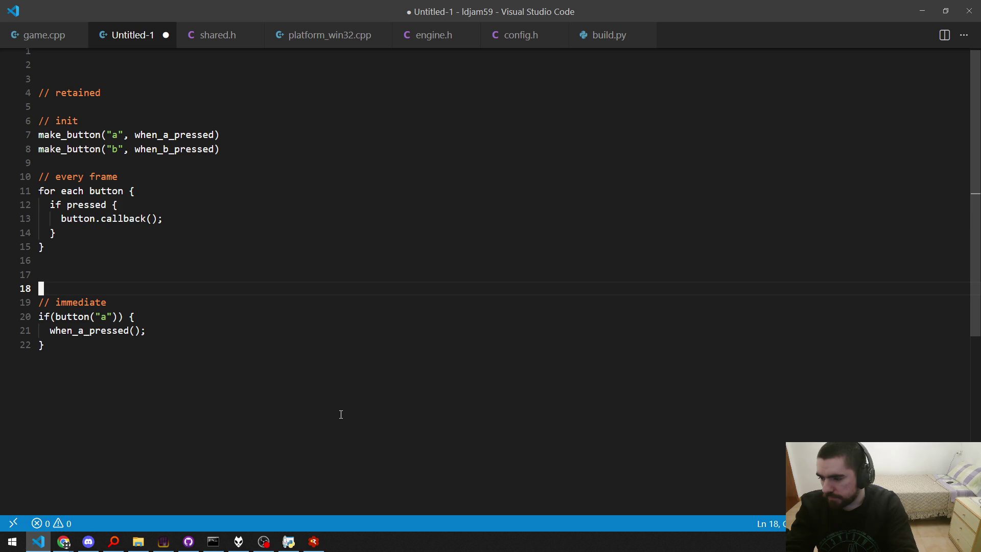
{"action": "key", "text": "Down"}
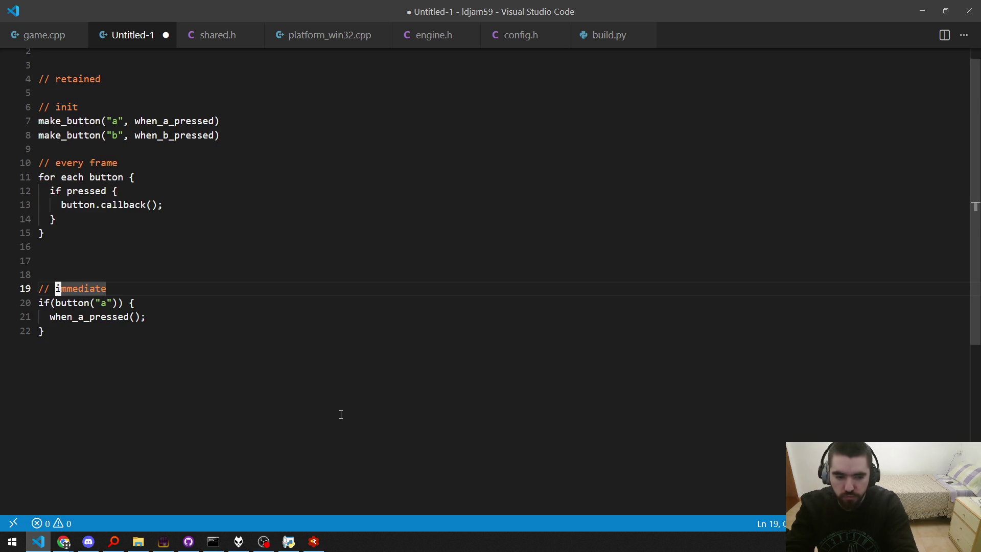
{"action": "key", "text": "shift+Down"}
{"action": "key", "text": "shift+Down"}
{"action": "key", "text": "shift+Down"}
{"action": "key", "text": "shift+End"}
{"action": "key", "text": "Up"}
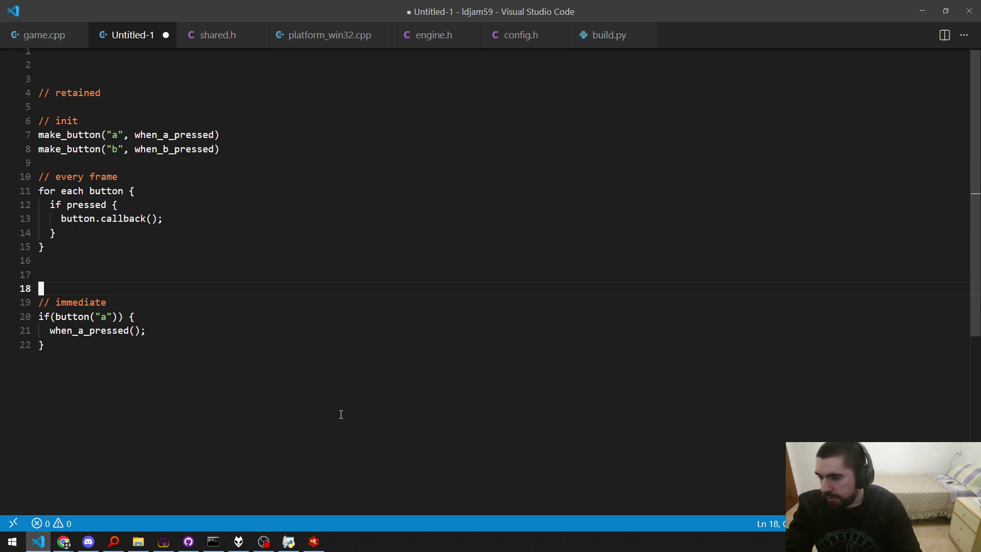
{"action": "key", "text": "Up"}
{"action": "key", "text": "Up"}
{"action": "key", "text": "Up"}
{"action": "key", "text": "End"}
{"action": "key", "text": "shift+Up"}
{"action": "key", "text": "shift+Up"}
{"action": "key", "text": "shift+Up"}
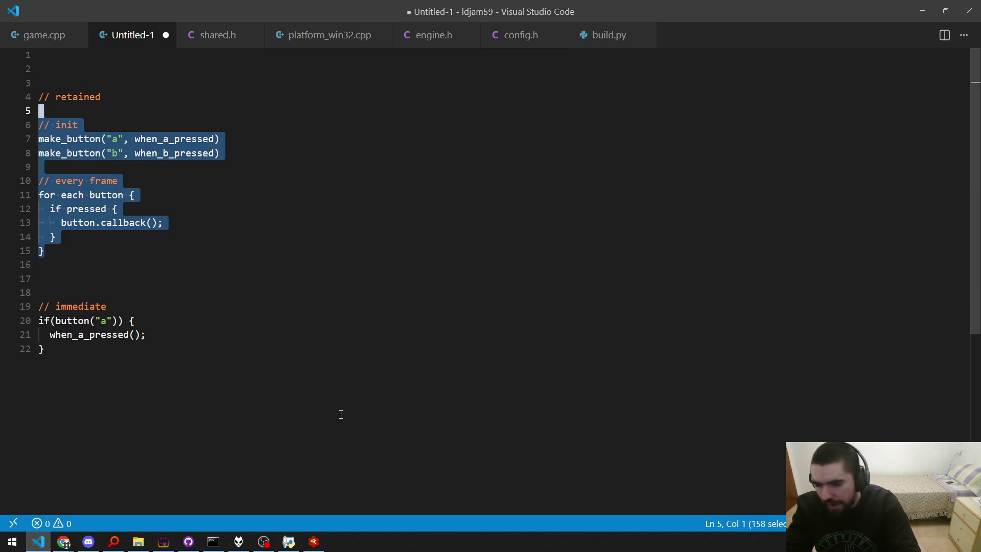
{"action": "key", "text": "Down"}
{"action": "key", "text": "Down"}
{"action": "key", "text": "Down"}
{"action": "key", "text": "Up"}
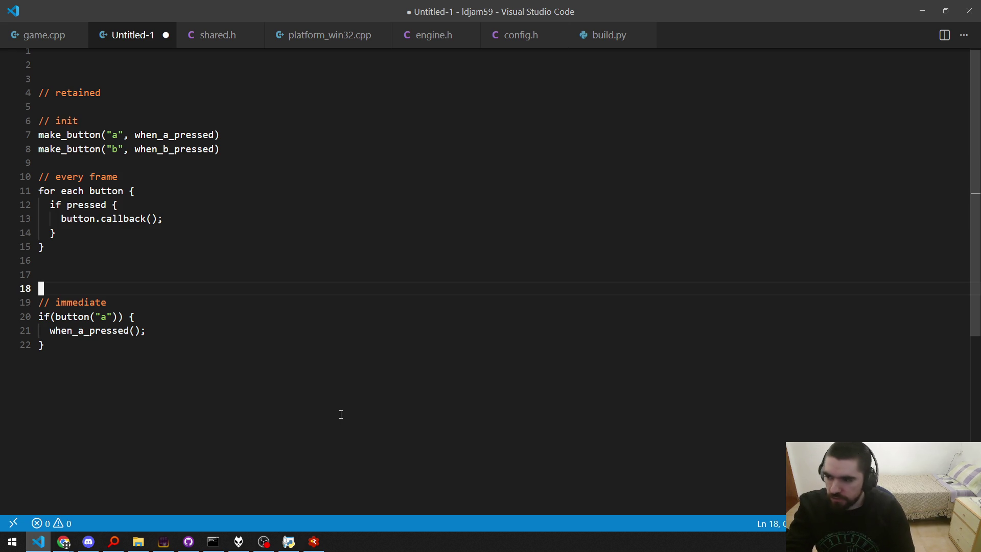
Highlight the two make_button lines, then the immediate if block, without editing them.
{"action": "key", "text": "Up"}
{"action": "key", "text": "Up"}
{"action": "key", "text": "Up"}
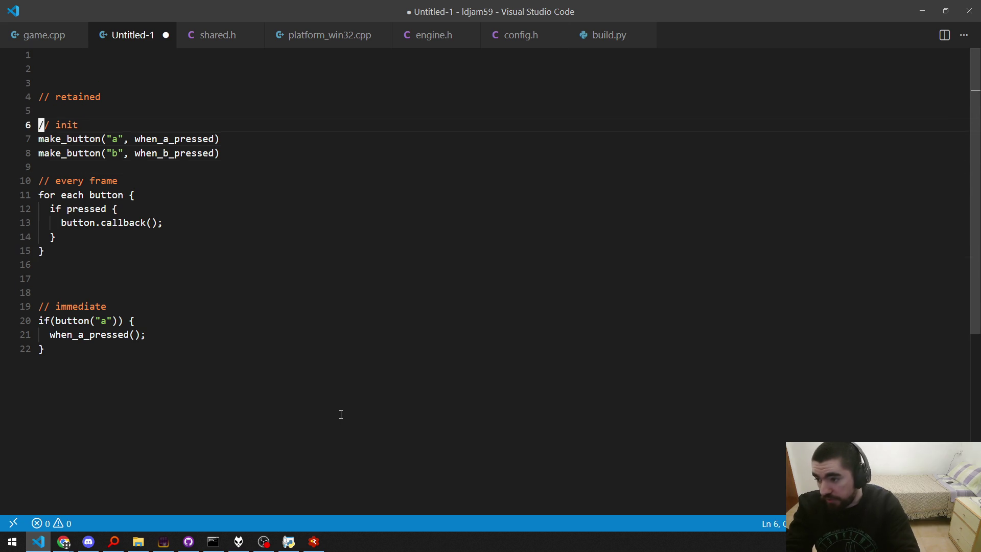
{"action": "key", "text": "Down"}
{"action": "key", "text": "shift+Down"}
{"action": "key", "text": "shift+End"}
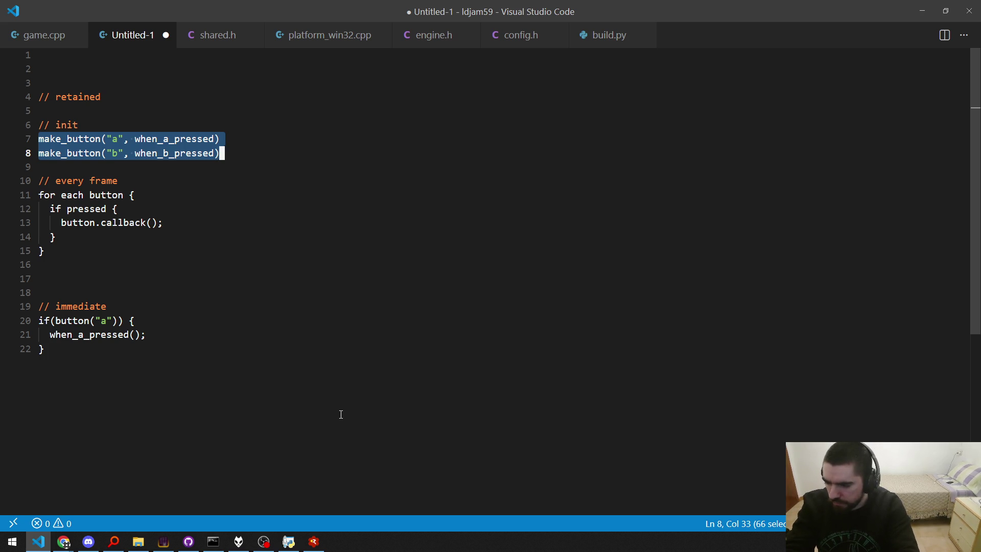
{"action": "key", "text": "ctrl+End"}
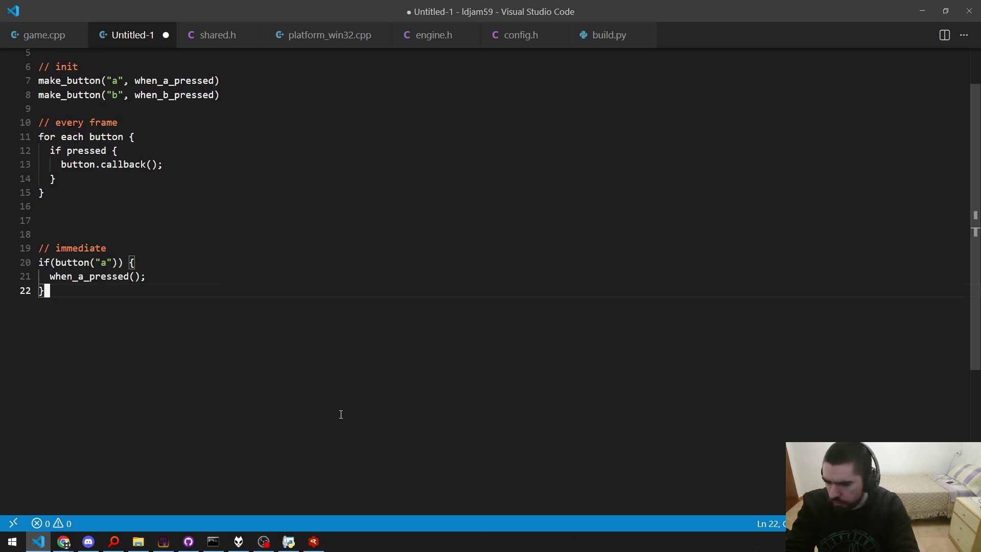
{"action": "key", "text": "shift+Up"}
{"action": "key", "text": "shift+Up"}
{"action": "key", "text": "shift+Home"}
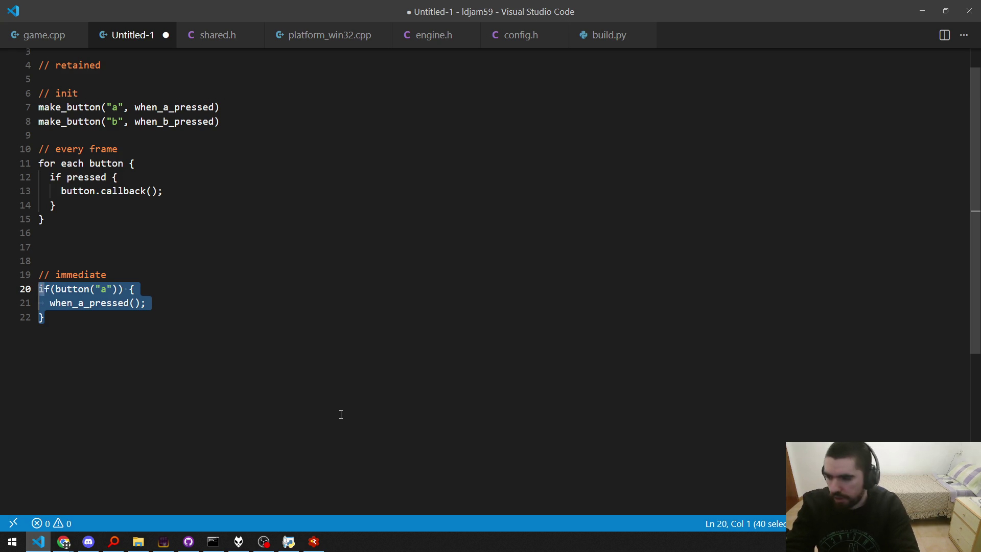
{"action": "scroll", "coordinate": [341, 414], "scroll_direction": "up", "scroll_amount": 1}
{"action": "key", "text": "Up"}
{"action": "key", "text": "Up"}
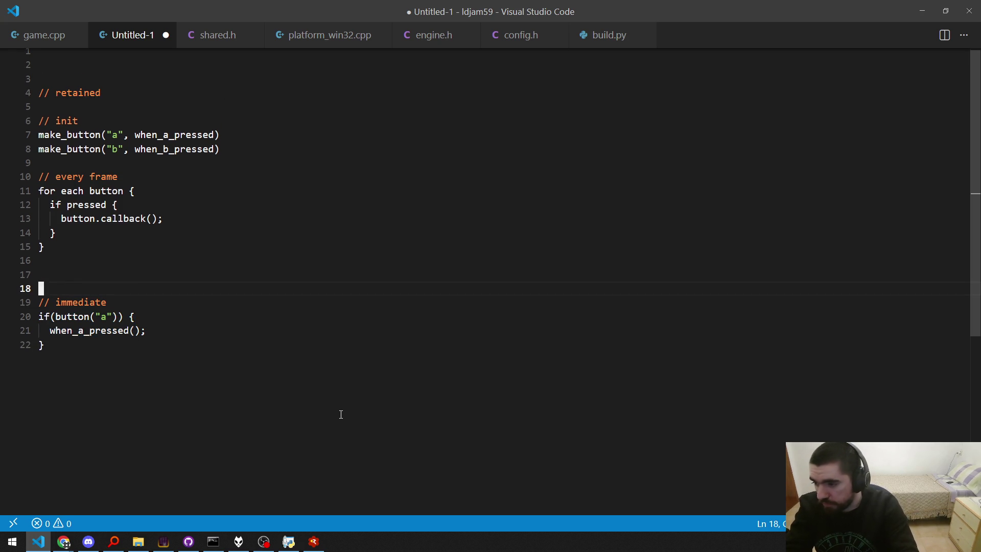
Highlight the retained code, then the button("a") call, and switch to Chrome.
{"action": "key", "text": "ctrl+shift+Home"}
{"action": "scroll", "coordinate": [342, 415], "scroll_direction": "down", "scroll_amount": 1}
{"action": "key", "text": "Right"}
{"action": "key", "text": "Down"}
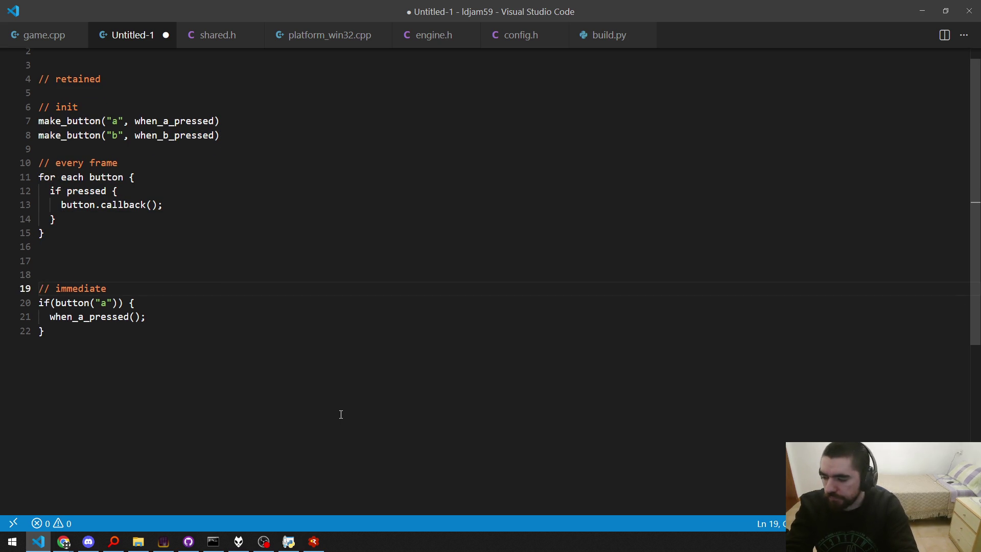
{"action": "scroll", "coordinate": [341, 415], "scroll_direction": "down", "scroll_amount": 1}
{"action": "key", "text": "Down"}
{"action": "key", "text": "Right"}
{"action": "key", "text": "Right"}
{"action": "key", "text": "Right"}
{"action": "key", "text": "shift+Right"}
{"action": "key", "text": "shift+Right"}
{"action": "key", "text": "shift+Right"}
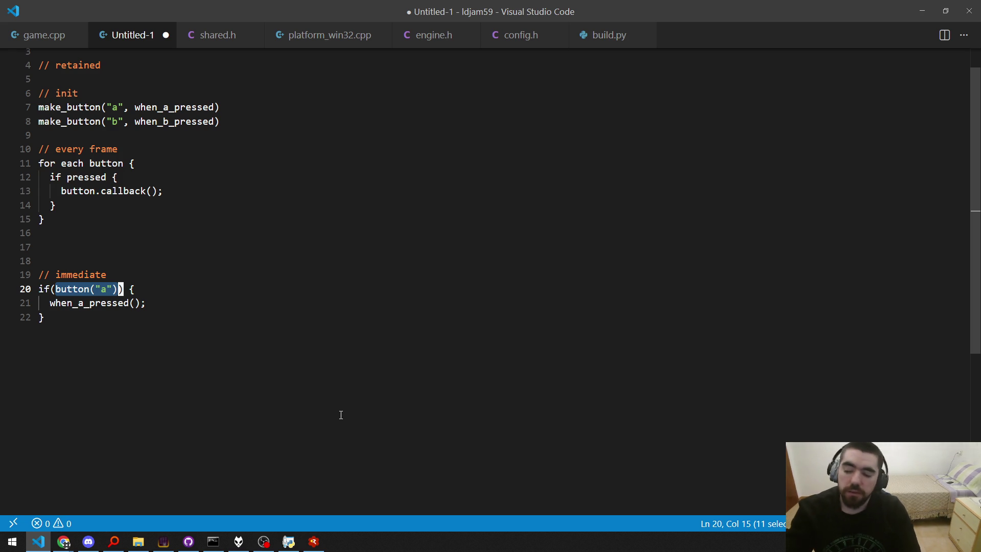
{"action": "key", "text": "alt+Tab"}
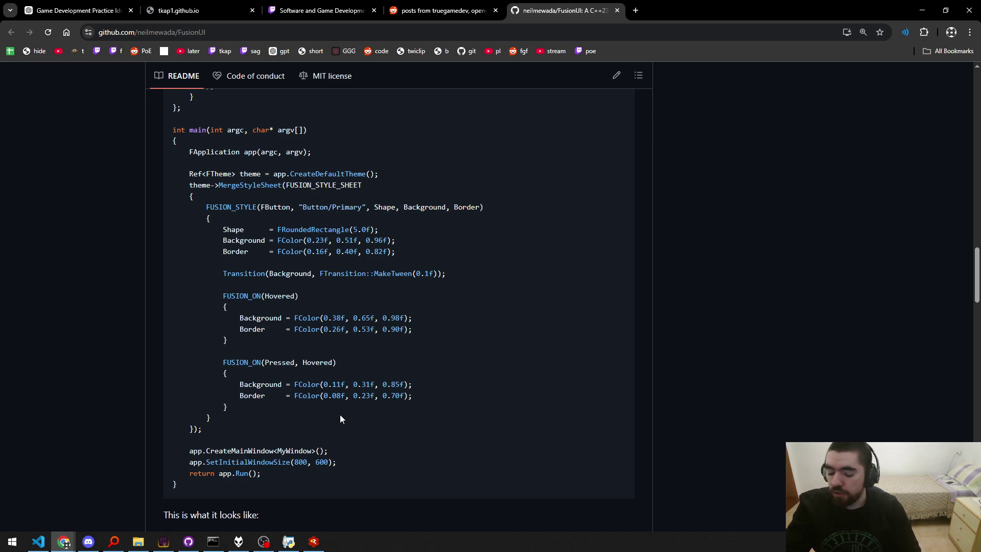
Search YouTube from a new tab for 'casey muratori immediate mode'.
{"action": "key", "text": "ctrl+t"}
{"action": "type", "text": "y"}
{"action": "key", "text": "Tab"}
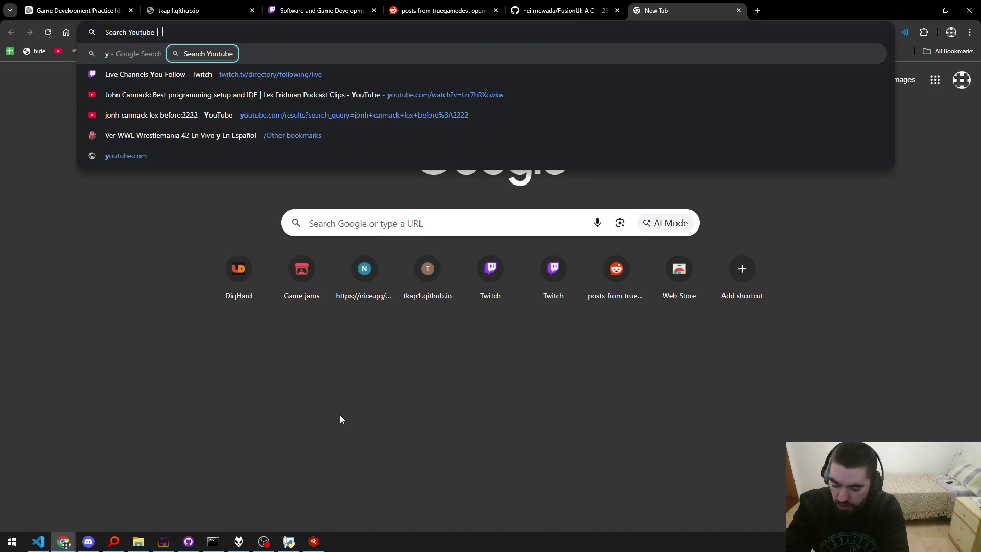
{"action": "type", "text": "casey murator"}
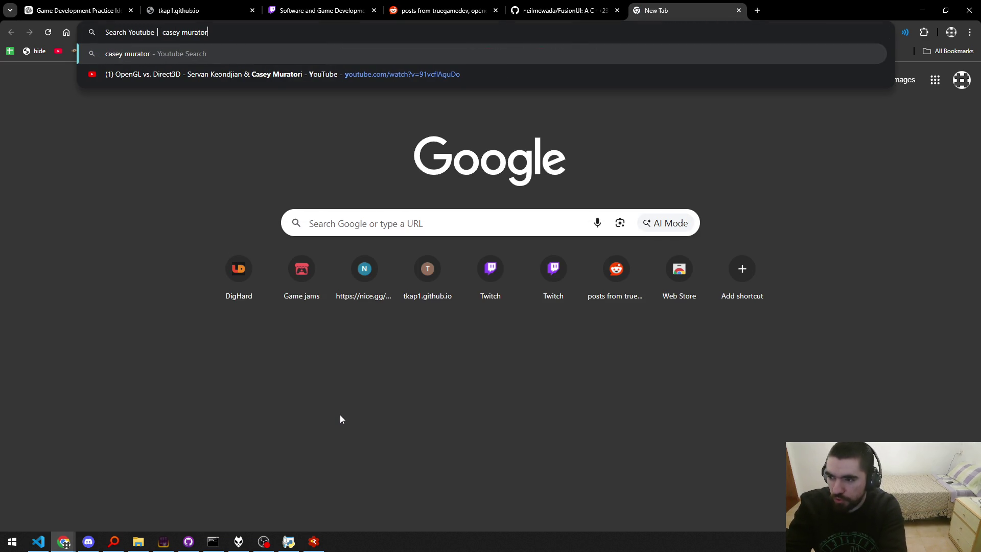
{"action": "type", "text": "i immediate mode"}
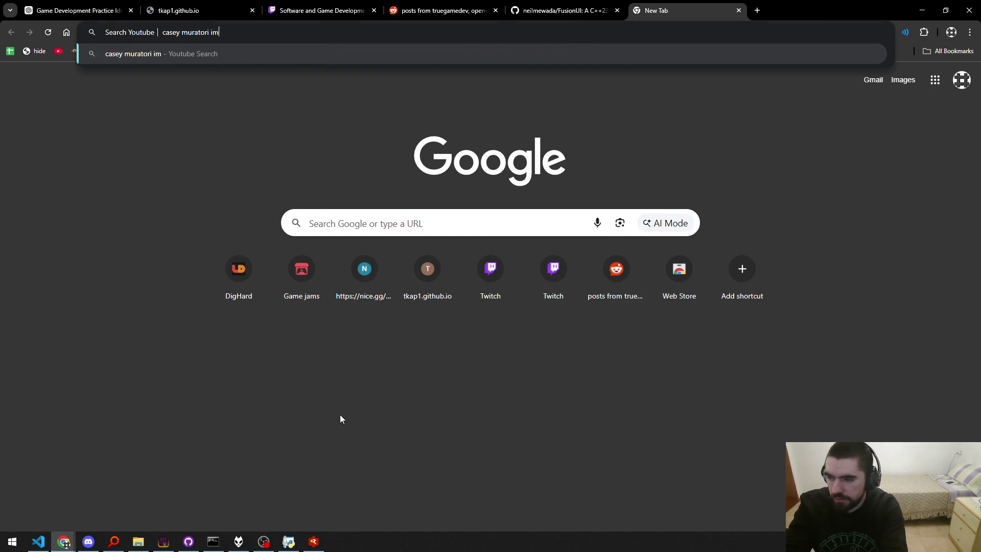
{"action": "key", "text": "Return"}
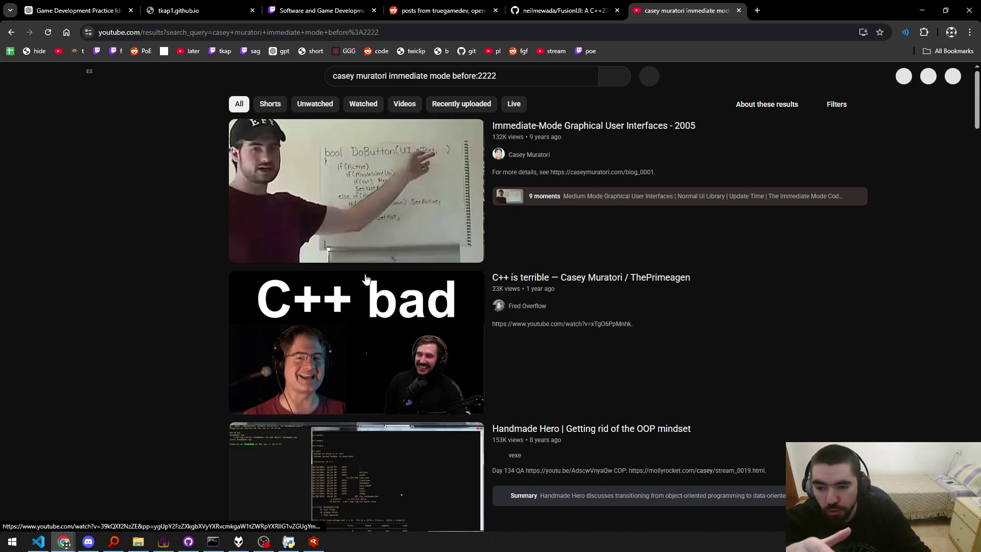
Open and pause the 2005 Immediate-Mode GUI talk, select its web address, then close that tab.
{"action": "left_click", "coordinate": [331, 204]}
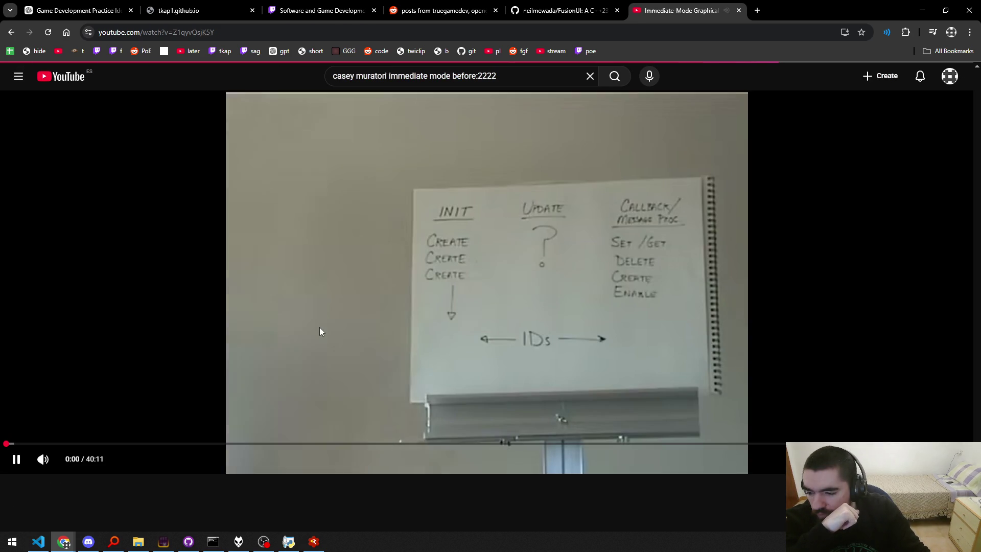
{"action": "left_click", "coordinate": [261, 376]}
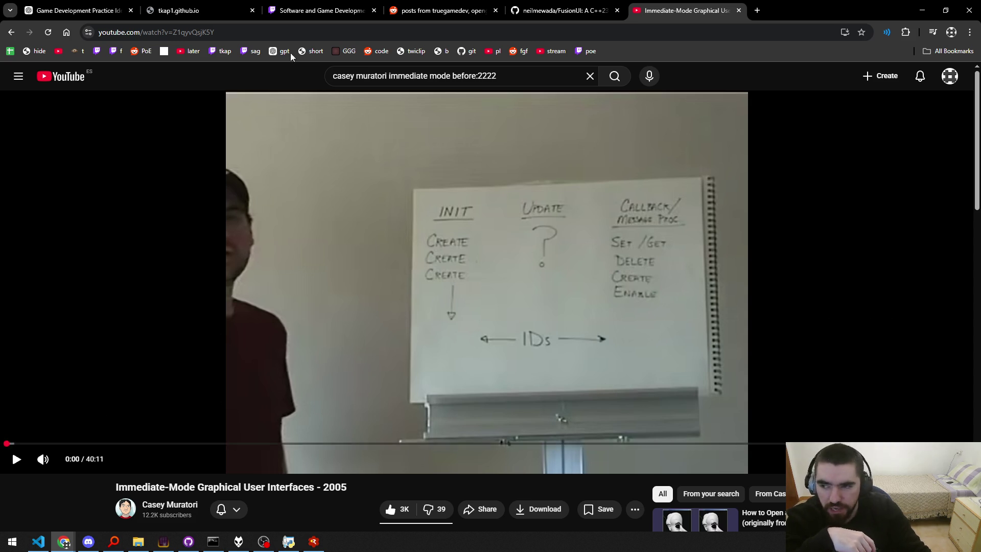
{"action": "left_click", "coordinate": [290, 36]}
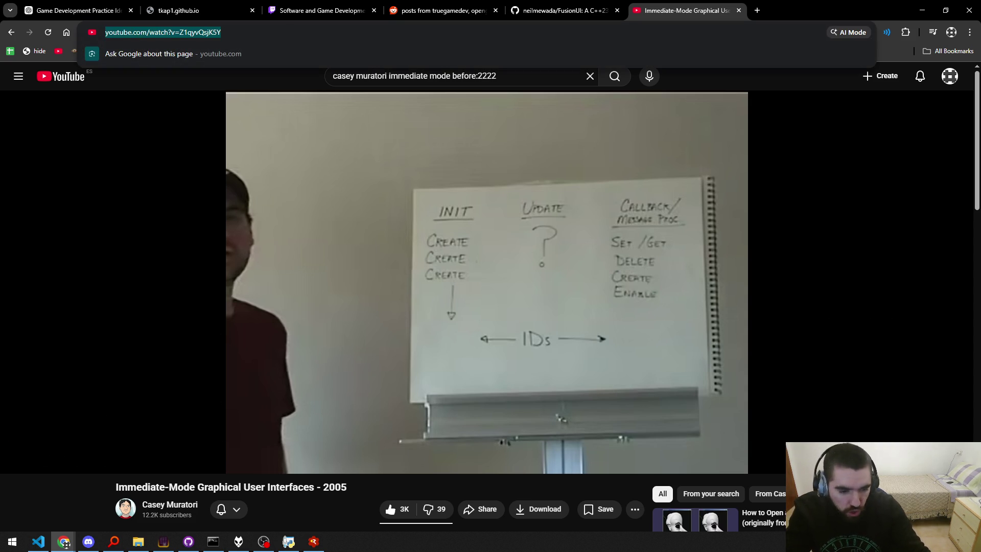
{"action": "key", "text": "alt+Tab"}
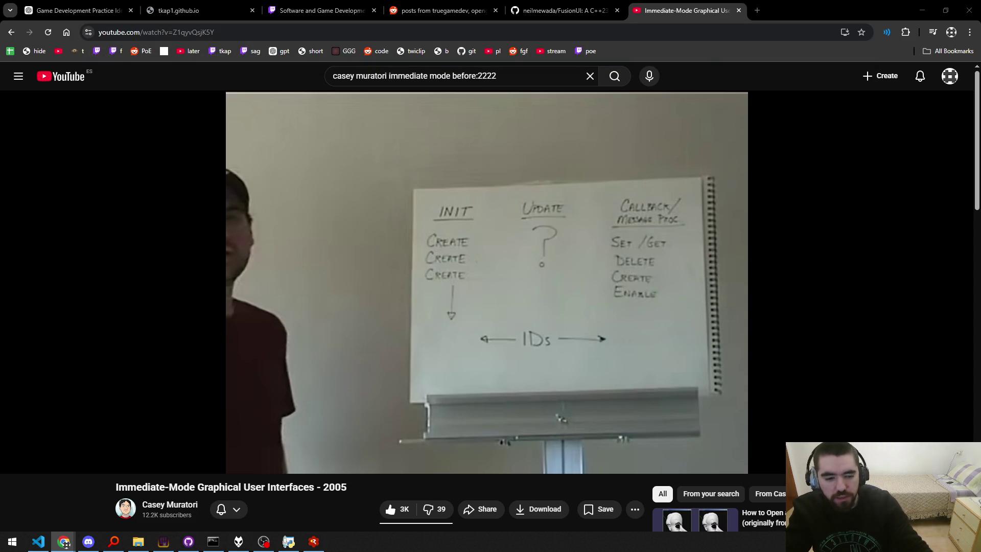
{"action": "left_click", "coordinate": [299, 464]}
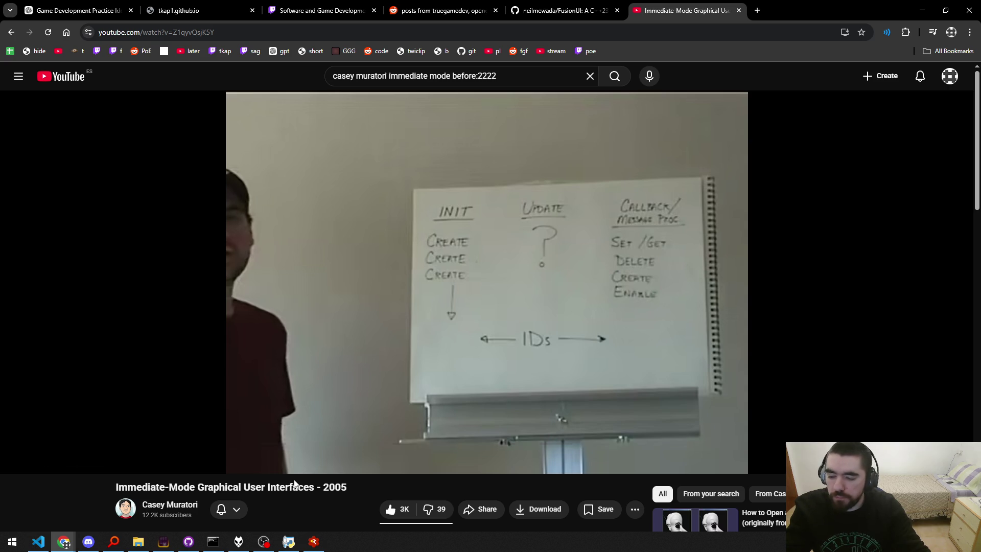
{"action": "key", "text": "ctrl+w"}
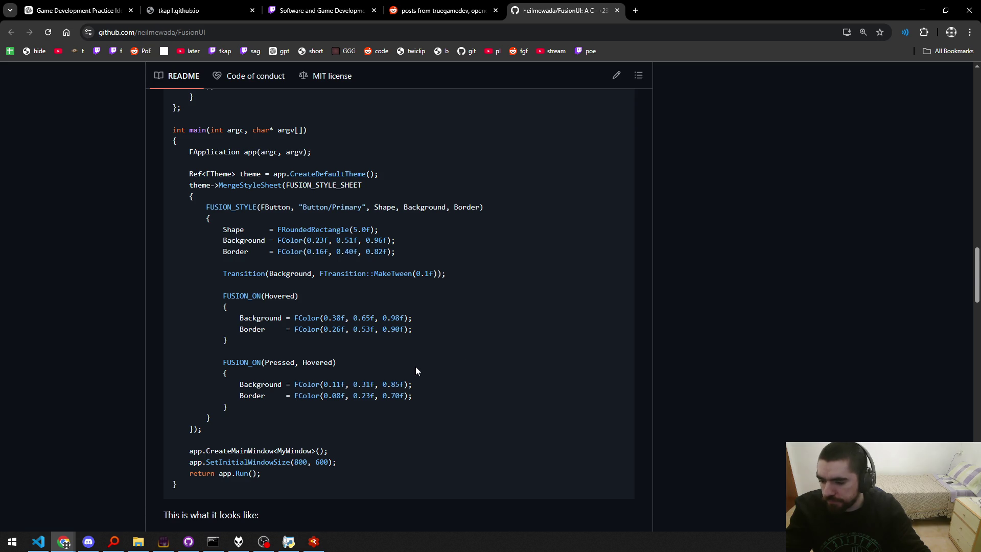
Scroll the README down to the FVerticalStack example with the 'Click me' button and 'Search...' input.
{"action": "scroll", "coordinate": [415, 366], "scroll_direction": "down", "scroll_amount": 5}
{"action": "scroll", "coordinate": [180, 255], "scroll_direction": "down", "scroll_amount": 8}
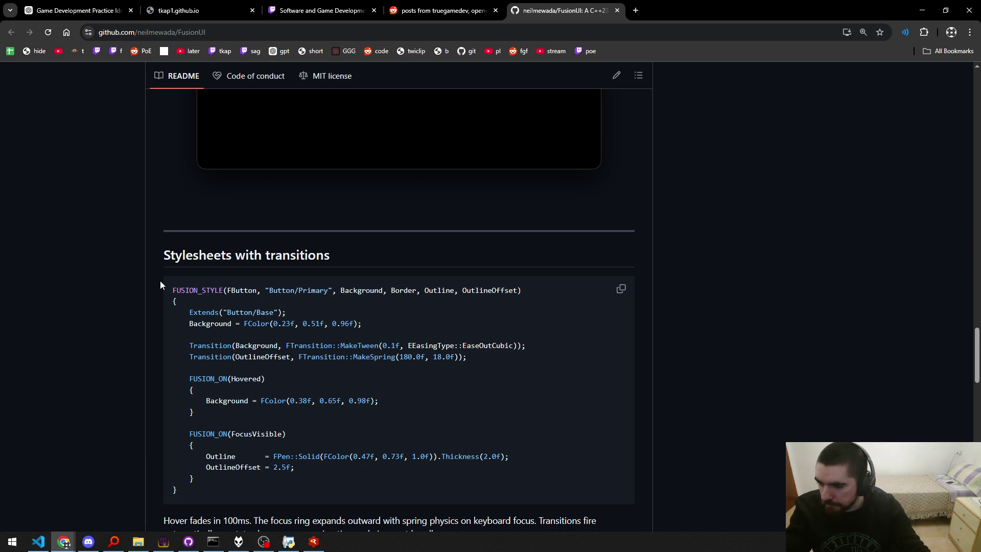
{"action": "scroll", "coordinate": [161, 285], "scroll_direction": "down", "scroll_amount": 3}
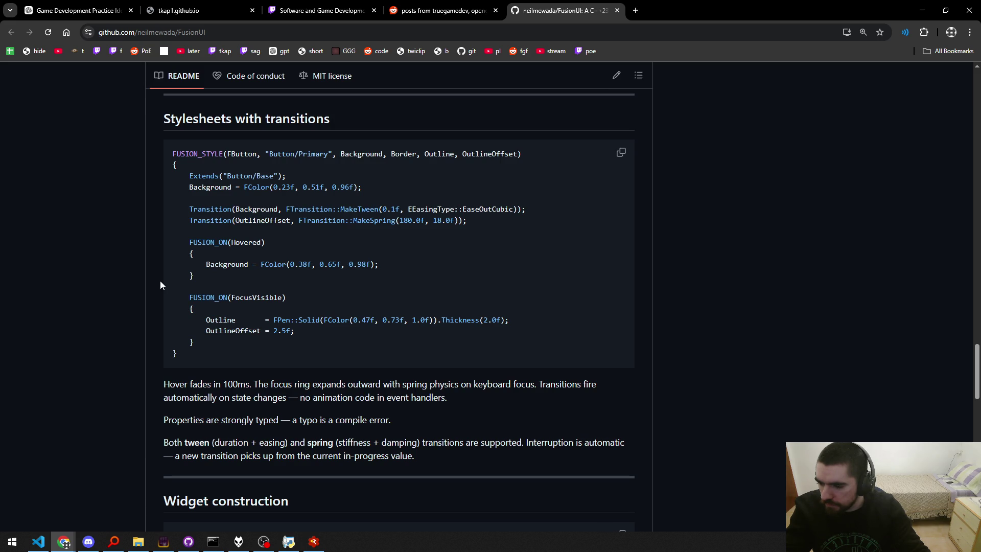
{"action": "scroll", "coordinate": [160, 284], "scroll_direction": "down", "scroll_amount": 5}
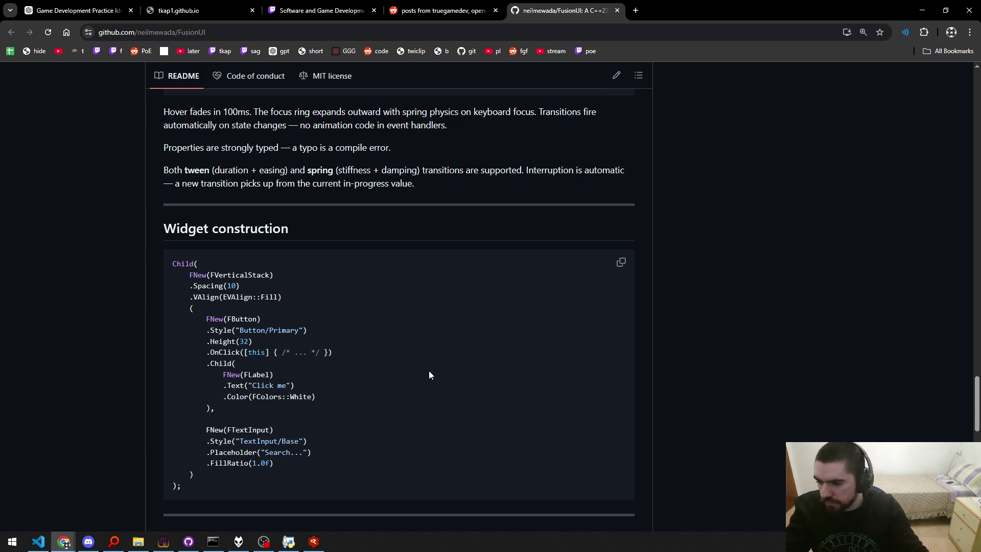
Scroll to the Building section and highlight the two cmake build commands.
{"action": "scroll", "coordinate": [173, 300], "scroll_direction": "down", "scroll_amount": 5}
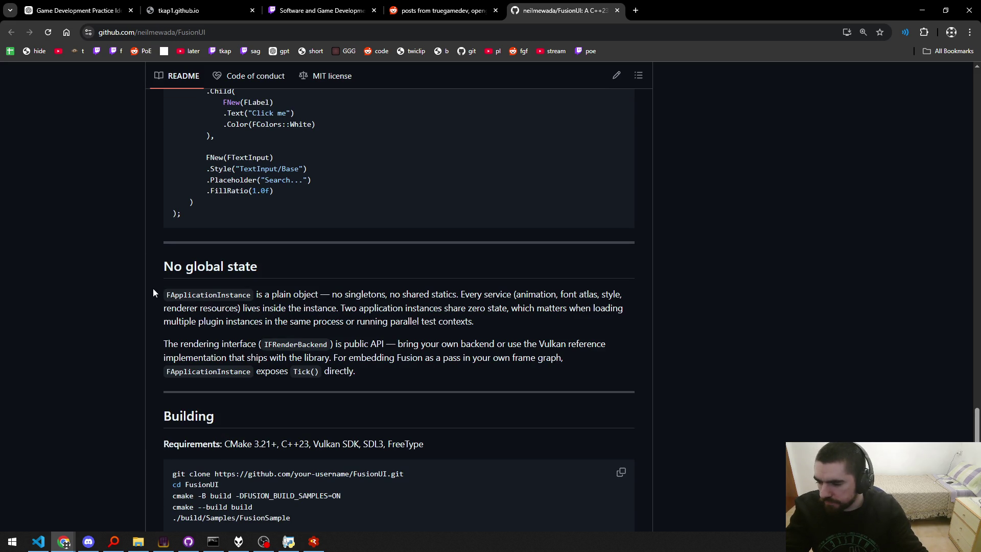
{"action": "scroll", "coordinate": [153, 292], "scroll_direction": "down", "scroll_amount": 5}
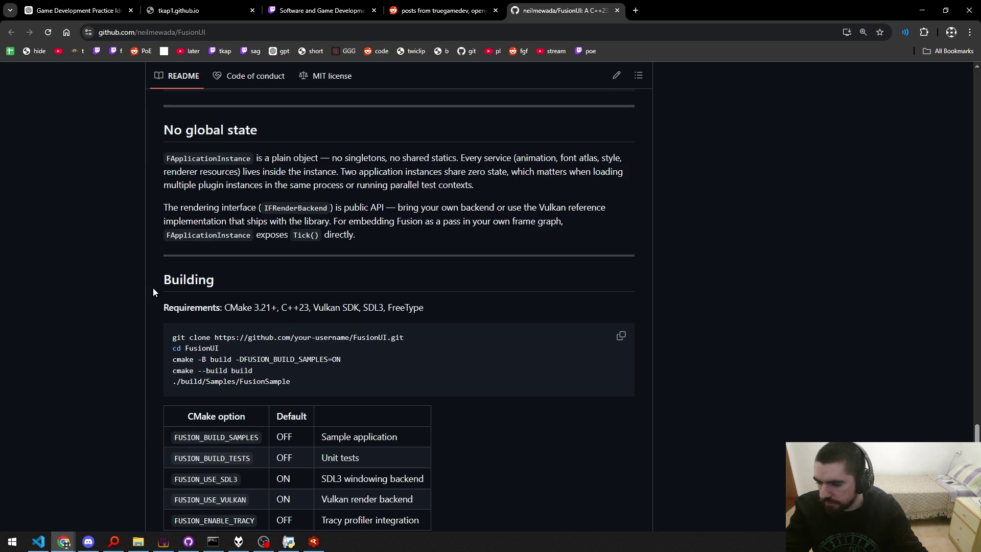
{"action": "left_click_drag", "start_coordinate": [253, 235], "coordinate": [170, 230]}
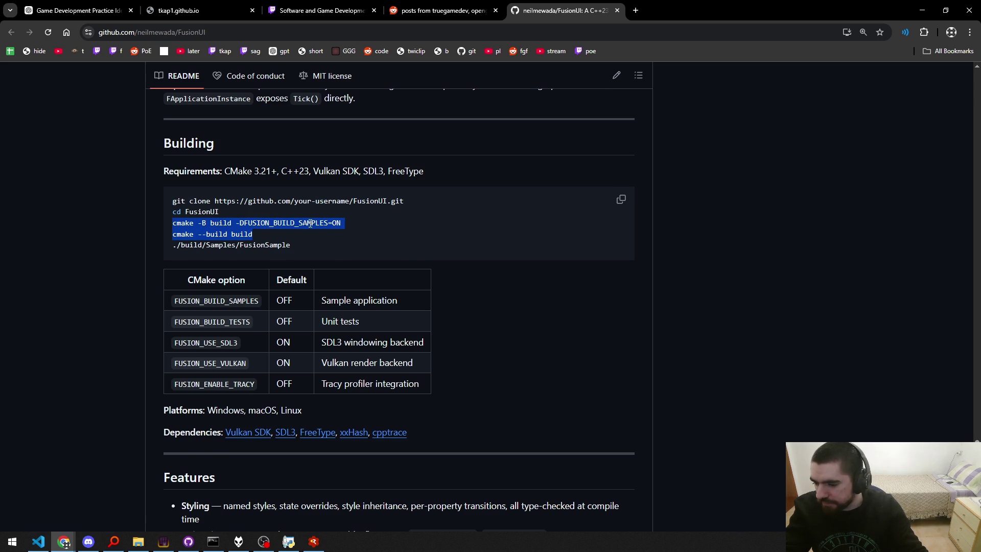
{"action": "scroll", "coordinate": [325, 220], "scroll_direction": "down", "scroll_amount": 3}
{"action": "scroll", "coordinate": [312, 251], "scroll_direction": "up", "scroll_amount": 5}
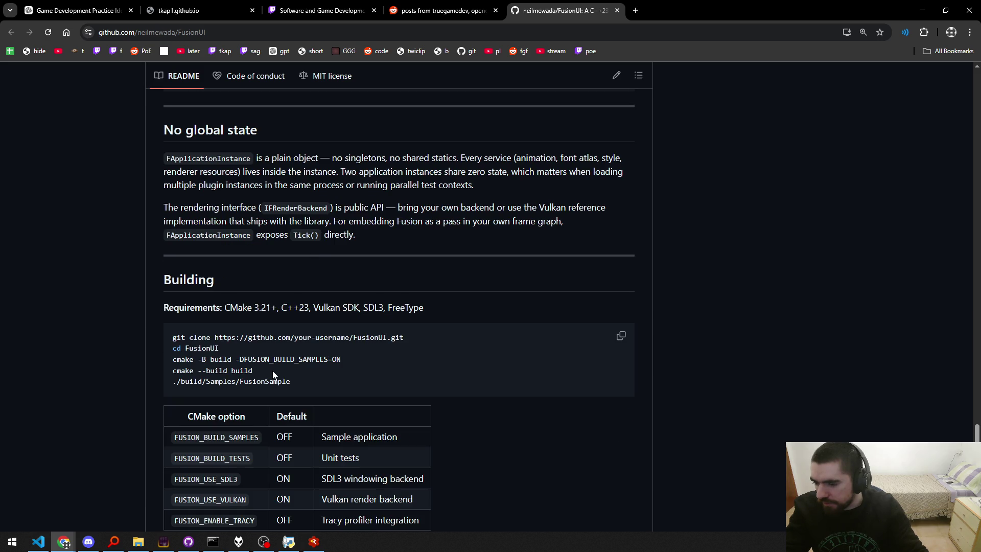
{"action": "left_click_drag", "start_coordinate": [271, 376], "coordinate": [166, 366]}
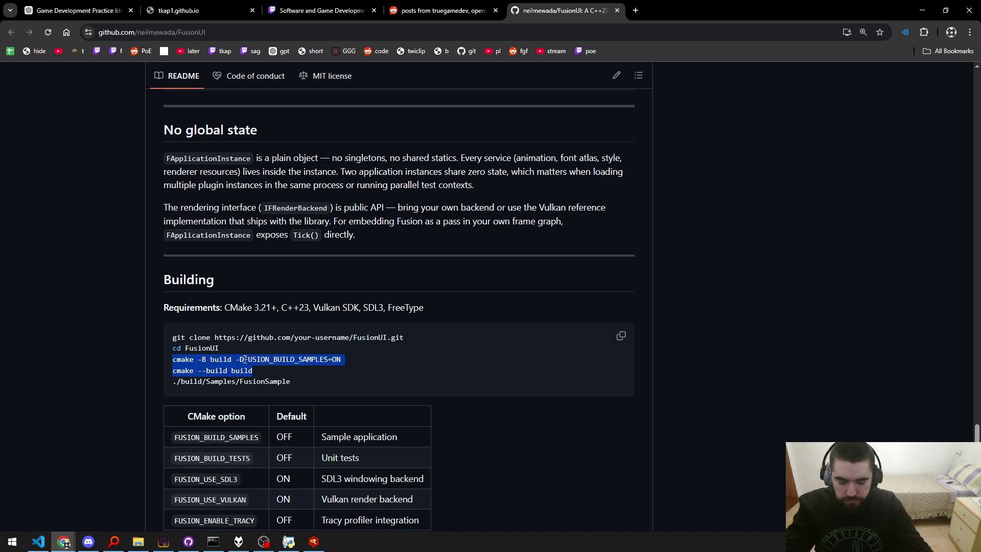
Clear the selection and return to the Stylesheets with transitions example.
{"action": "left_click", "coordinate": [75, 352]}
{"action": "scroll", "coordinate": [106, 354], "scroll_direction": "down", "scroll_amount": 5}
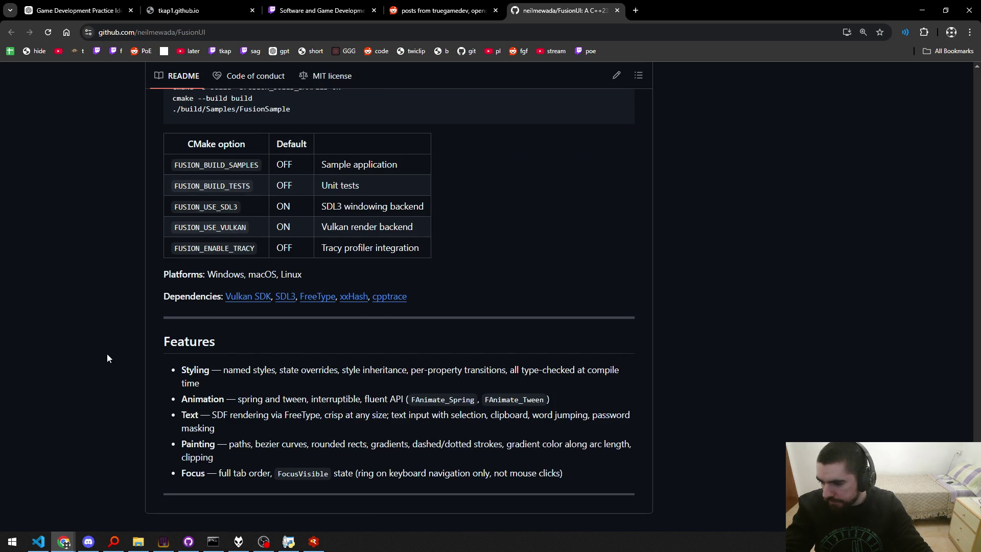
{"action": "scroll", "coordinate": [106, 353], "scroll_direction": "down", "scroll_amount": 19}
{"action": "scroll", "coordinate": [125, 363], "scroll_direction": "up", "scroll_amount": 11}
{"action": "scroll", "coordinate": [124, 363], "scroll_direction": "up", "scroll_amount": 18}
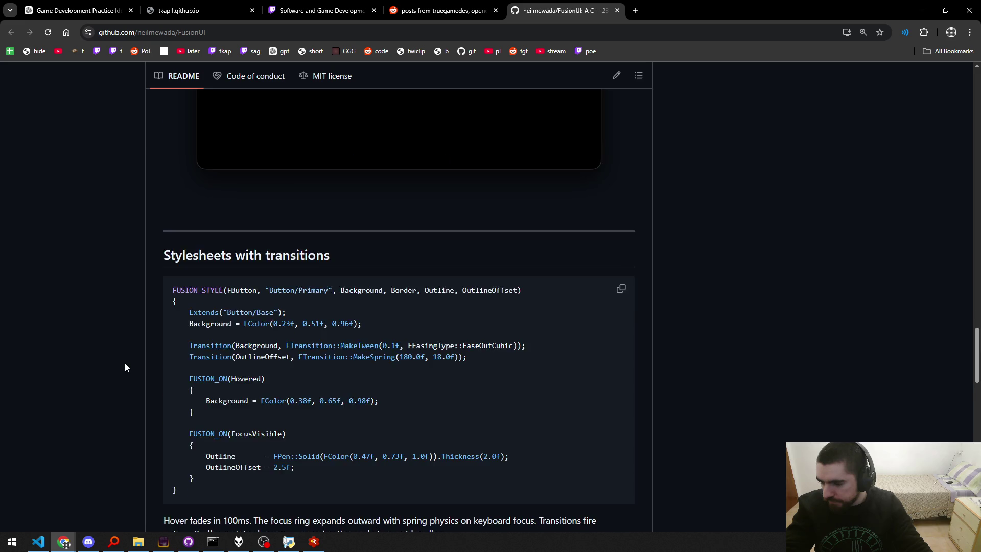
Scroll up to the FusionUI Quick start code, then switch back to Visual Studio Code.
{"action": "scroll", "coordinate": [124, 363], "scroll_direction": "up", "scroll_amount": 3}
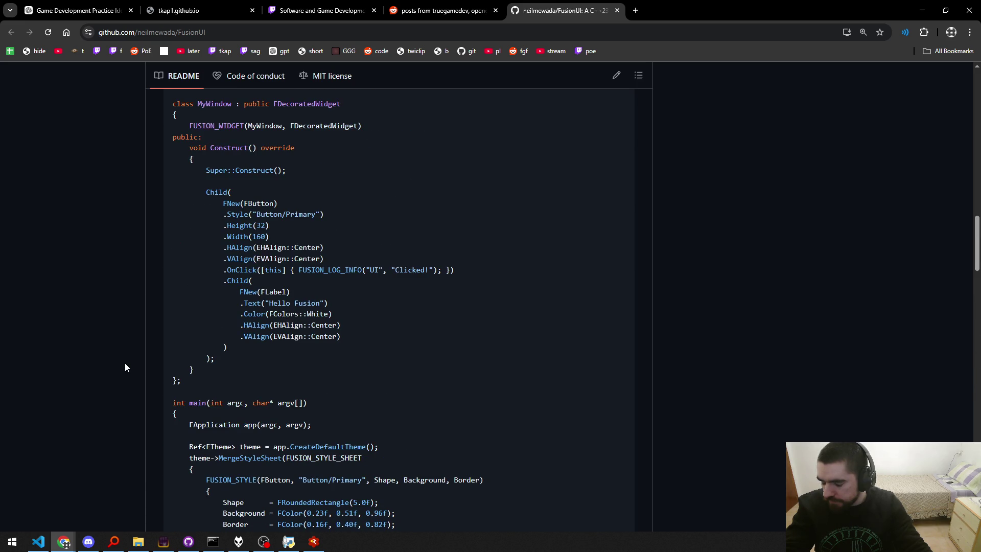
{"action": "scroll", "coordinate": [168, 325], "scroll_direction": "up", "scroll_amount": 3}
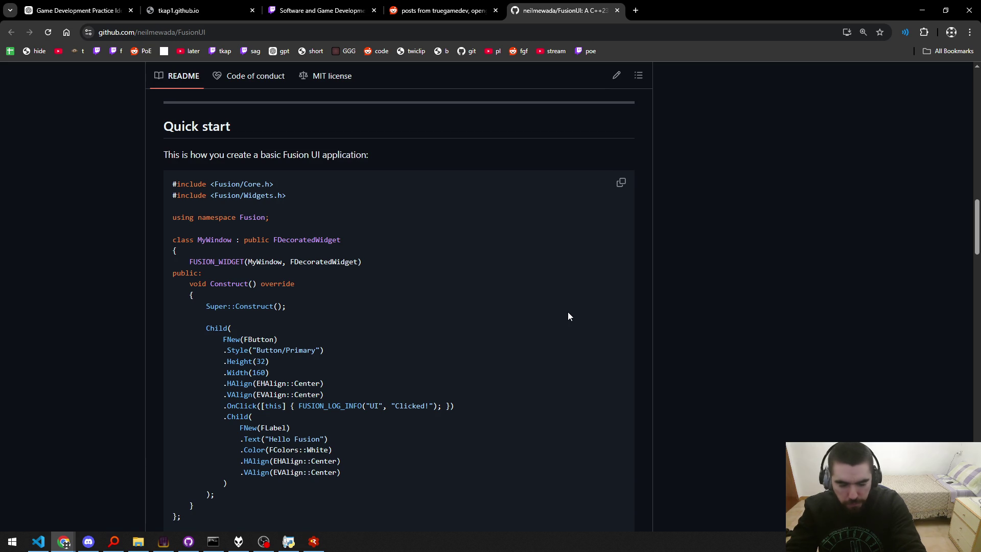
{"action": "key", "text": "alt+Tab"}
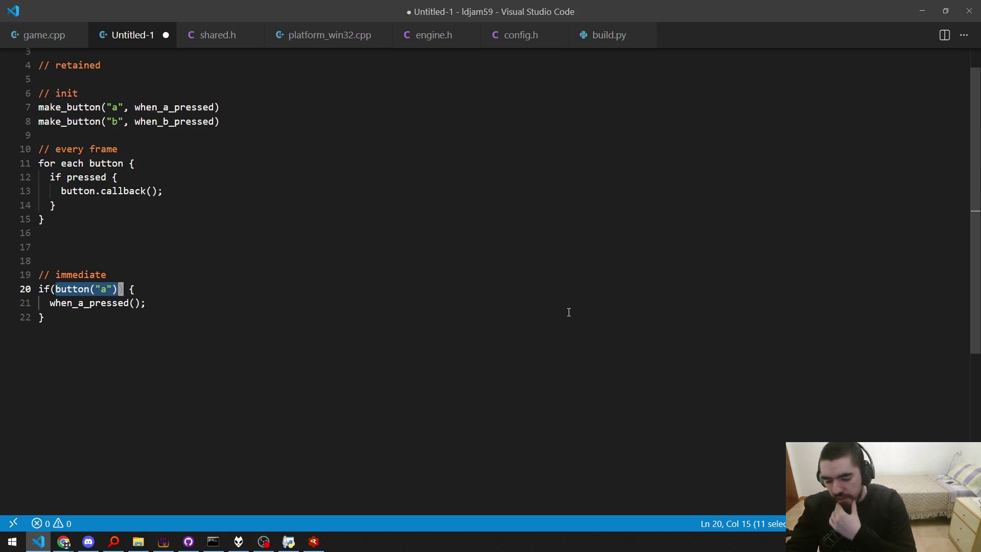
In a new file, write a brace block declaring int half_transition_count and b8 is_down.
{"action": "key", "text": "ctrl+n"}
{"action": "key", "text": "Return"}
{"action": "key", "text": "Return"}
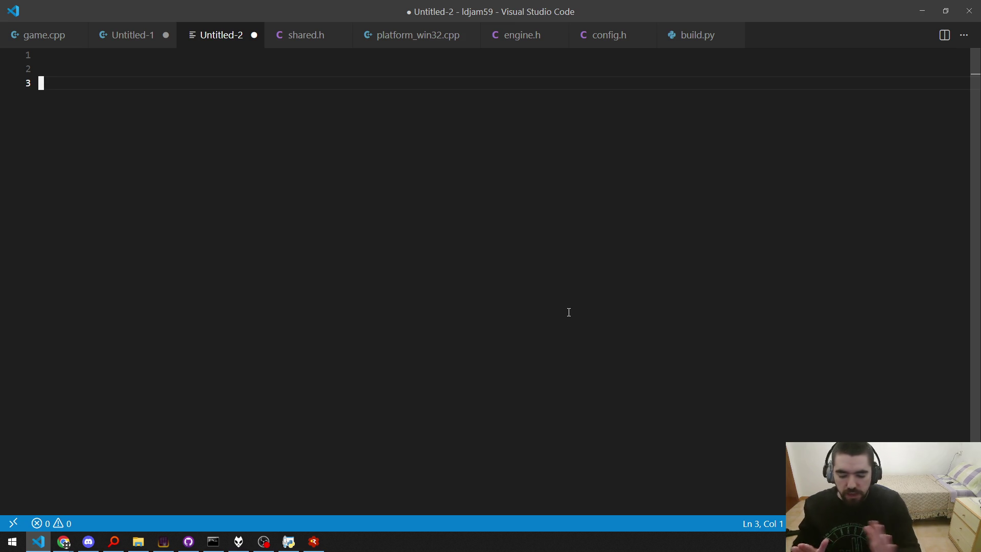
{"action": "type", "text": "{"}
{"action": "key", "text": "Return"}
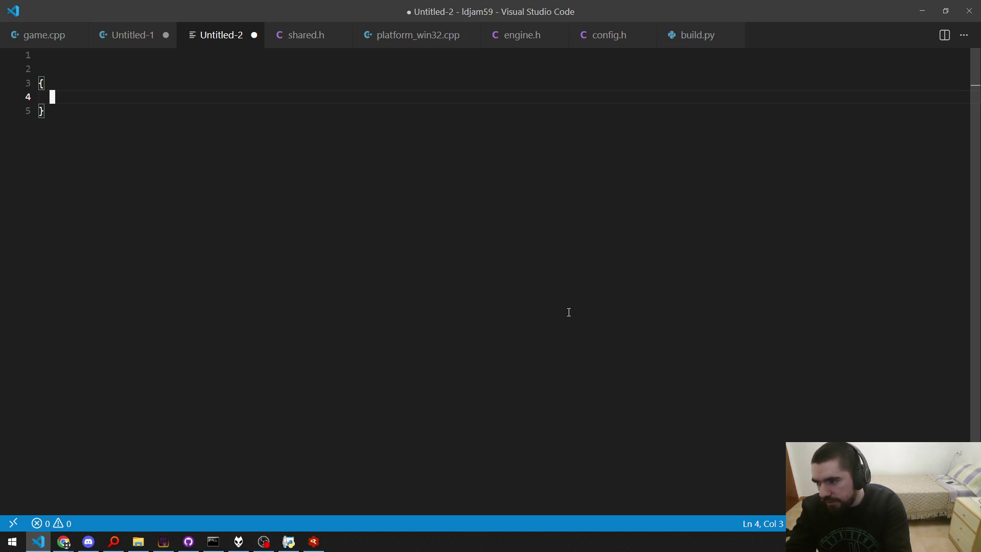
{"action": "type", "text": "i"}
{"action": "key", "text": "BackSpace"}
{"action": "type", "text": "b8 is_down;"}
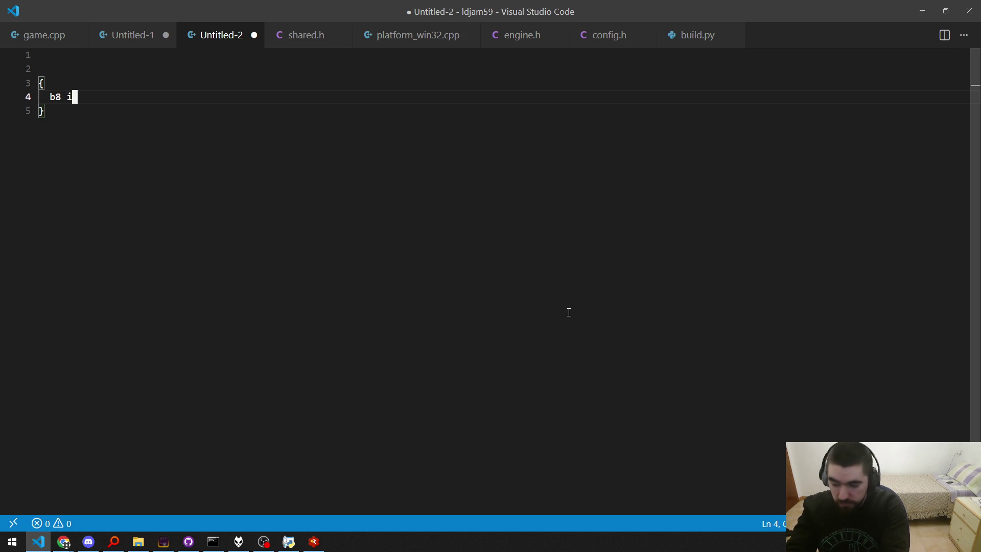
{"action": "key", "text": "Up"}
{"action": "key", "text": "Return"}
{"action": "type", "text": "int half_tran"}
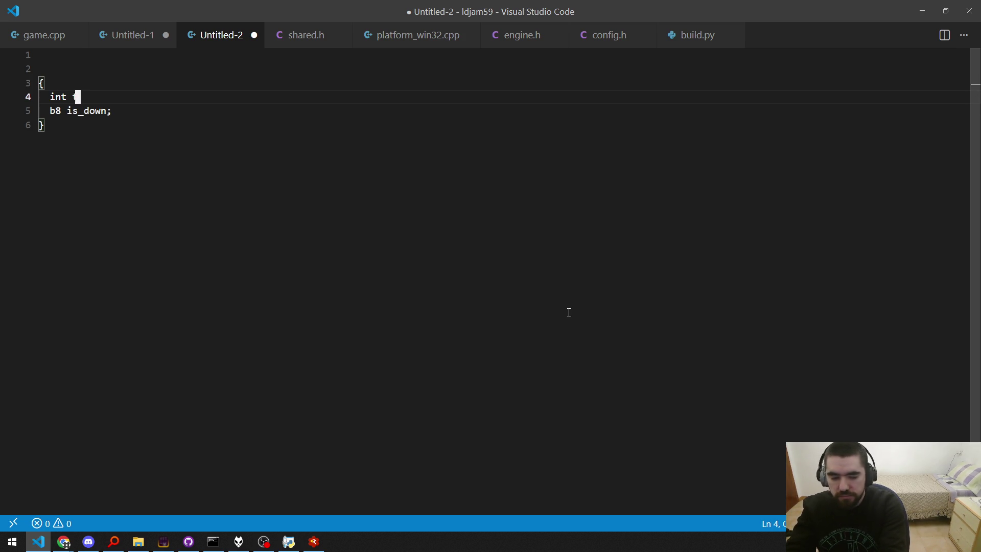
{"action": "type", "text": "sition_count;"}
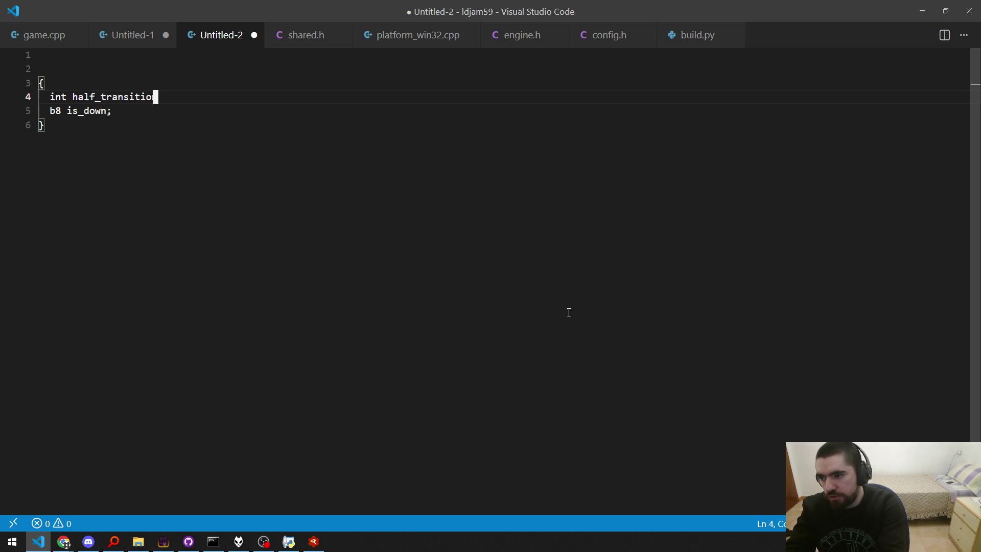
Highlight the half_transition_count field name, then add blank lines below the block.
{"action": "key", "text": "Up"}
{"action": "key", "text": "Up"}
{"action": "key", "text": "Down"}
{"action": "key", "text": "Down"}
{"action": "key", "text": "Down"}
{"action": "key", "text": "Home"}
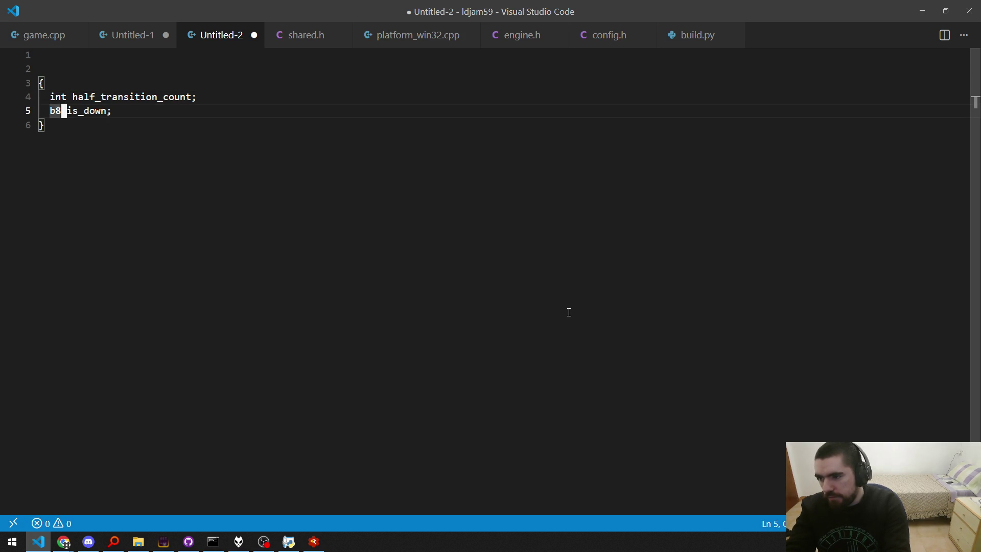
{"action": "key", "text": "Up"}
{"action": "key", "text": "ctrl+Right"}
{"action": "key", "text": "shift+Right"}
{"action": "key", "text": "shift+Right"}
{"action": "key", "text": "shift+Right"}
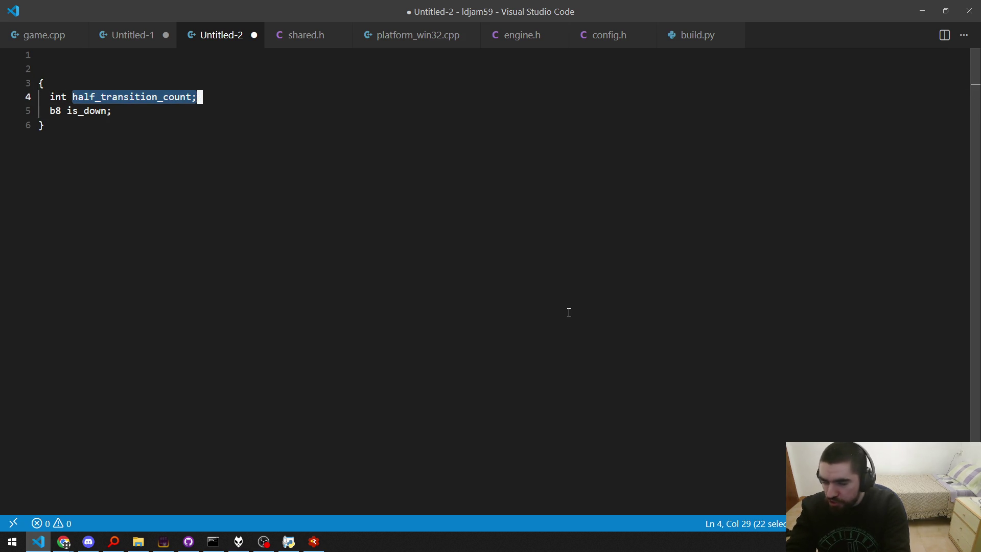
{"action": "key", "text": "Right"}
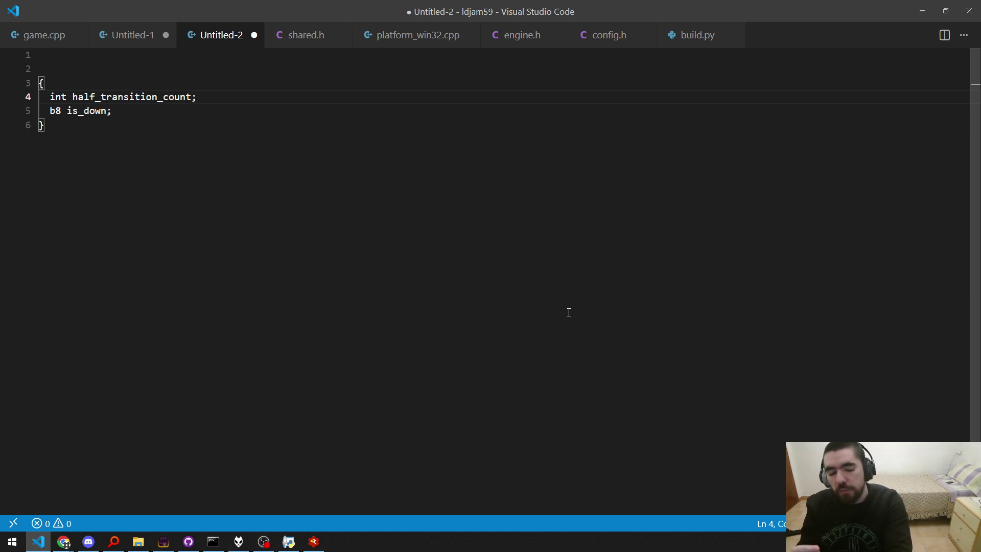
{"action": "key", "text": "ctrl+shift+Left"}
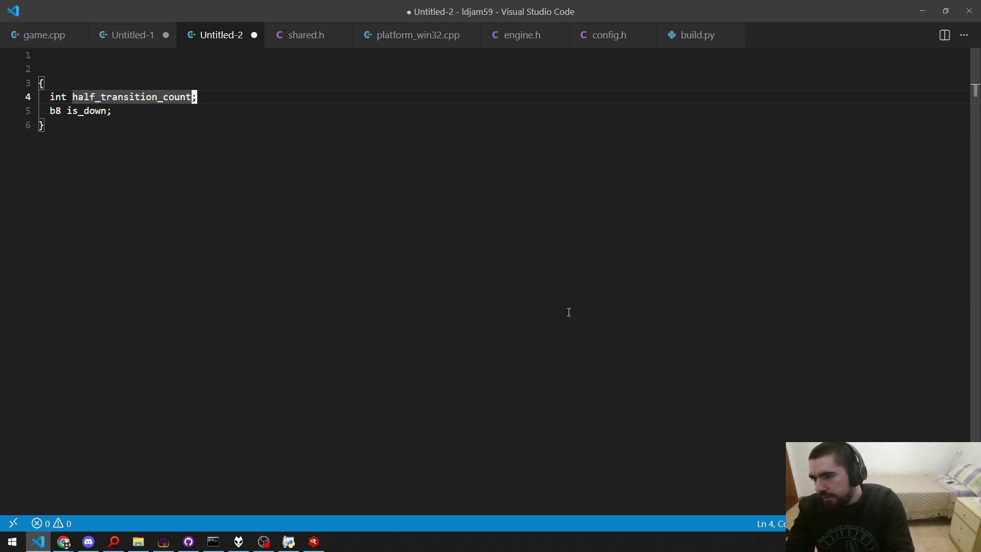
{"action": "key", "text": "o"}
{"action": "key", "text": "Escape"}
{"action": "key", "text": "g"}
{"action": "key", "text": "v"}
{"action": "key", "text": "o"}
{"action": "key", "text": "Escape"}
{"action": "key", "text": "g"}
{"action": "key", "text": "v"}
{"action": "key", "text": "o"}
{"action": "key", "text": "Escape"}
{"action": "key", "text": "j"}
{"action": "key", "text": "j"}
{"action": "key", "text": "o"}
{"action": "key", "text": "Return"}
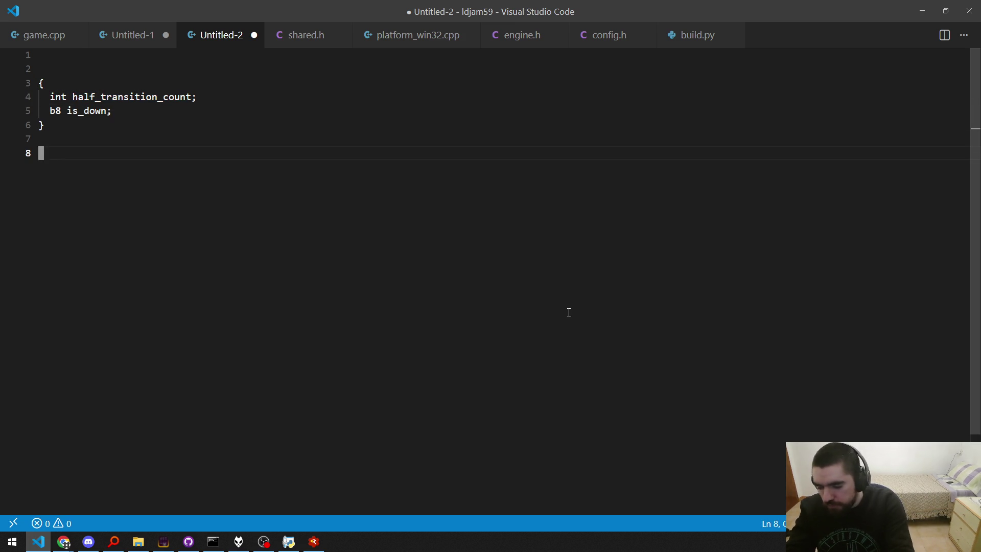
Below the struct block, start a render() function with its opening brace.
{"action": "key", "text": "Return"}
{"action": "key", "text": "Return"}
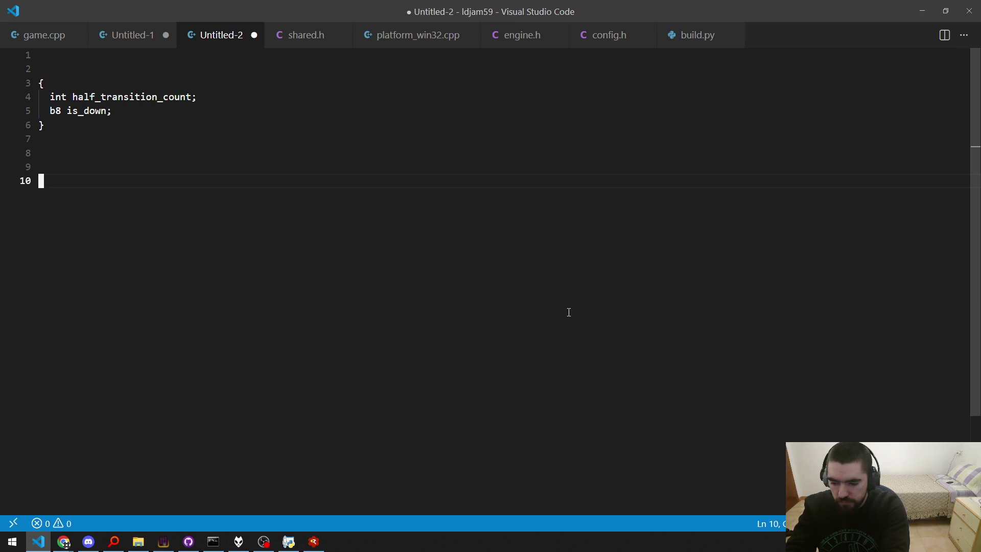
{"action": "type", "text": "render()"}
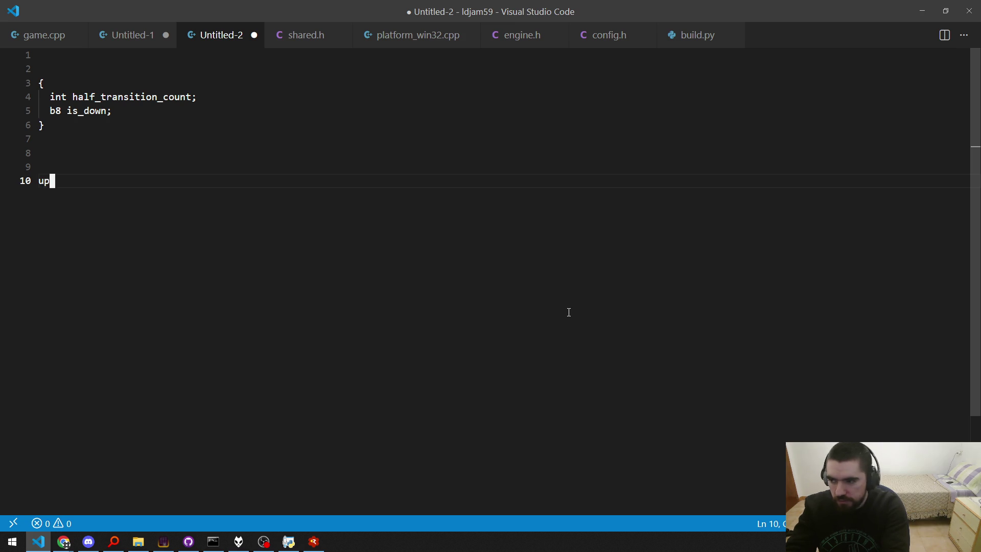
{"action": "key", "text": "Return"}
{"action": "type", "text": "{"}
{"action": "key", "text": "Return"}
Inside render(), add an empty if(is_key_just_pressed(KEY_A)) { } block.
{"action": "type", "text": "if(is_key_just_pr"}
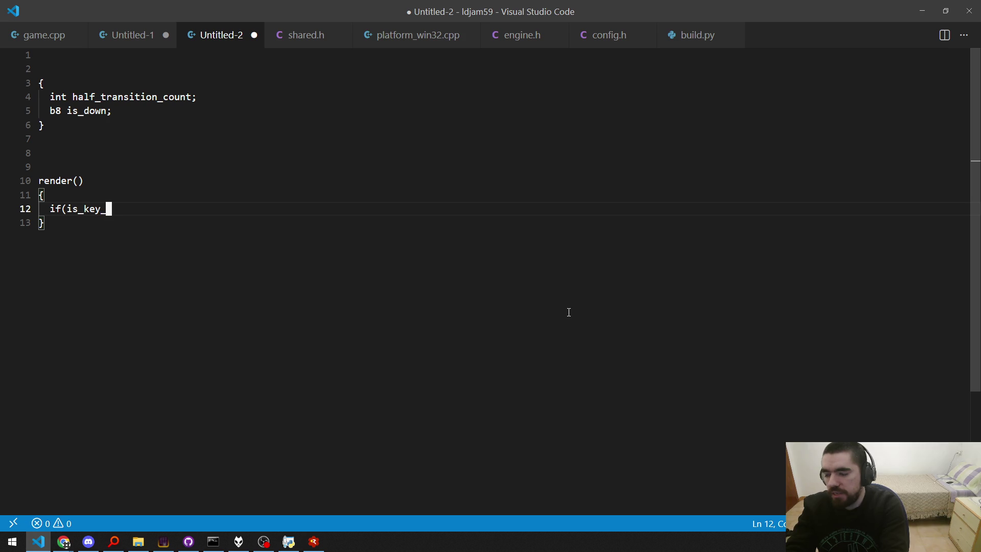
{"action": "key", "text": "BackSpace"}
{"action": "key", "text": "BackSpace"}
{"action": "type", "text": "press"}
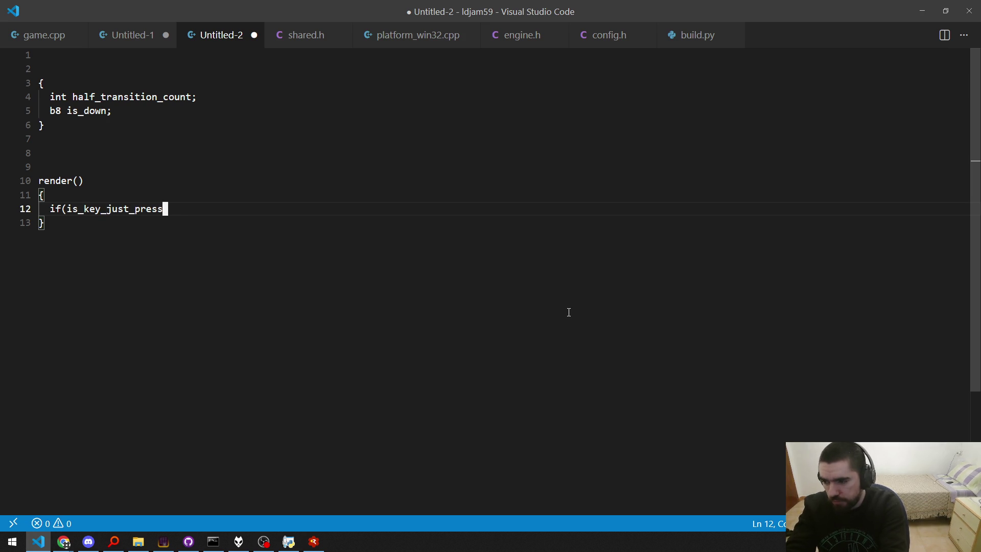
{"action": "type", "text": "ed(K)) {"}
{"action": "key", "text": "Return"}
{"action": "key", "text": "Up"}
{"action": "key", "text": "End"}
{"action": "key", "text": "Left"}
{"action": "key", "text": "Left"}
{"action": "key", "text": "Left"}
{"action": "type", "text": "KEY_A"}
{"action": "key", "text": "Down"}
{"action": "key", "text": "Down"}
{"action": "key", "text": "Up"}
{"action": "key", "text": "Up"}
{"action": "key", "text": "Up"}
{"action": "key", "text": "Up"}
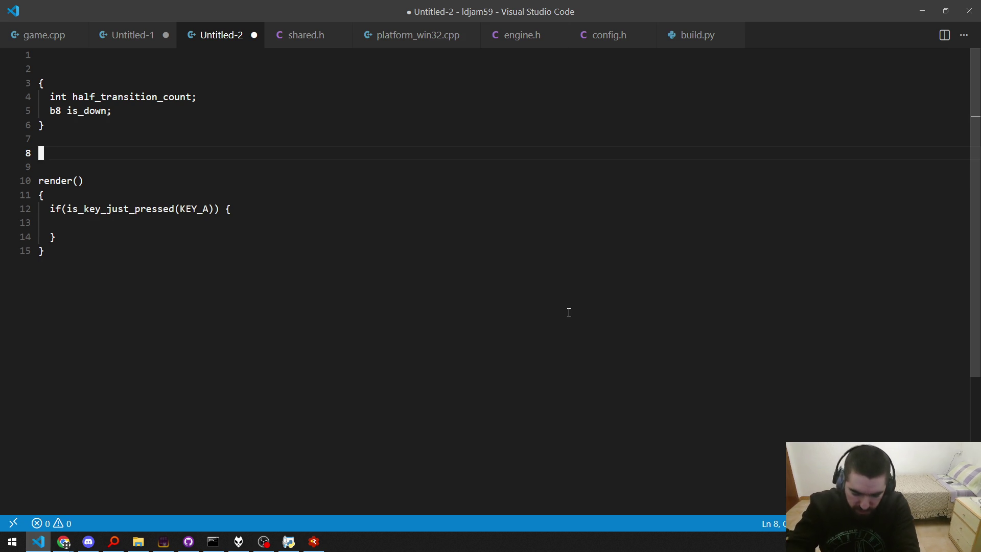
{"action": "key", "text": "Down"}
{"action": "key", "text": "Down"}
{"action": "key", "text": "End"}
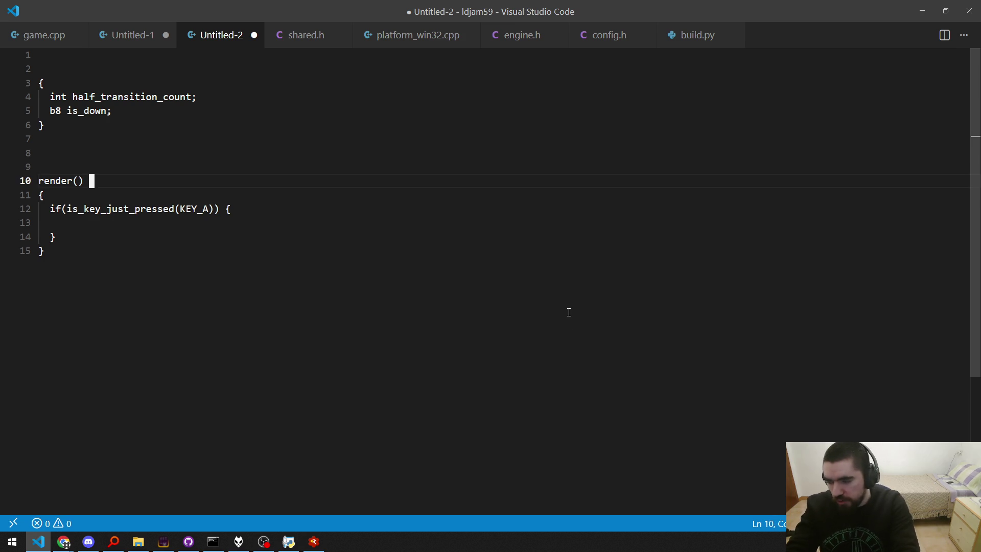
Insert blank lines above render() and type a WM_KEYDOWN line.
{"action": "key", "text": "Home"}
{"action": "key", "text": "shift+End"}
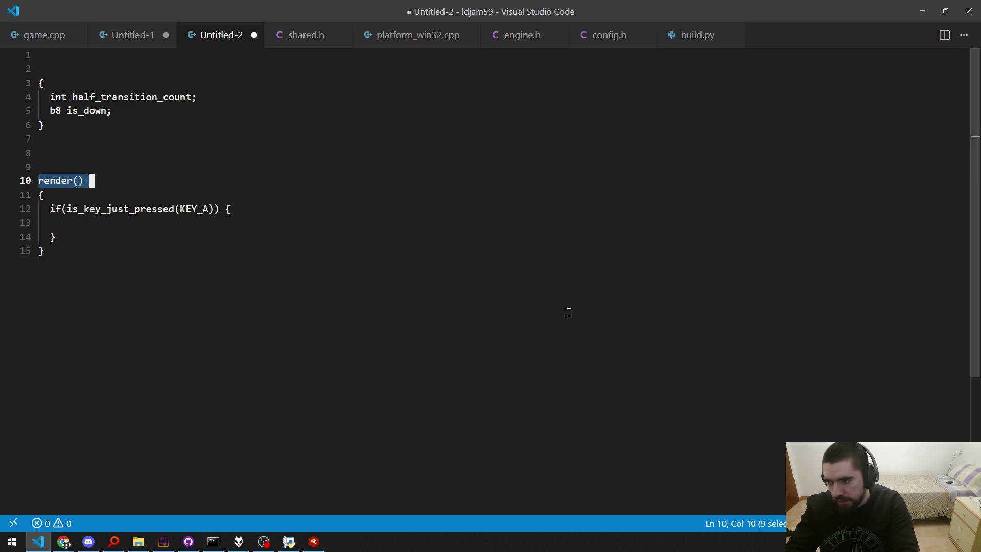
{"action": "key", "text": "Up"}
{"action": "key", "text": "Up"}
{"action": "key", "text": "Return"}
{"action": "key", "text": "Return"}
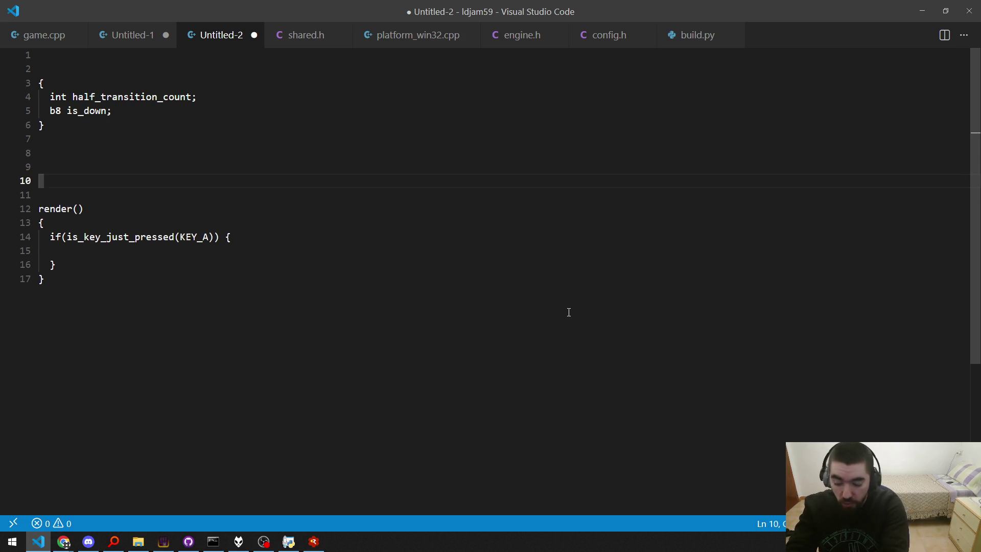
{"action": "type", "text": "WK_"}
{"action": "key", "text": "BackSpace"}
{"action": "key", "text": "BackSpace"}
{"action": "type", "text": "MK"}
{"action": "key", "text": "BackSpace"}
{"action": "type", "text": "_KEYDOWN"}
Duplicate the line as WM_UP and give WM_UP an empty brace block.
{"action": "key", "text": "shift+alt+Down"}
{"action": "key", "text": "BackSpace"}
{"action": "key", "text": "BackSpace"}
{"action": "key", "text": "BackSpace"}
{"action": "type", "text": "UP"}
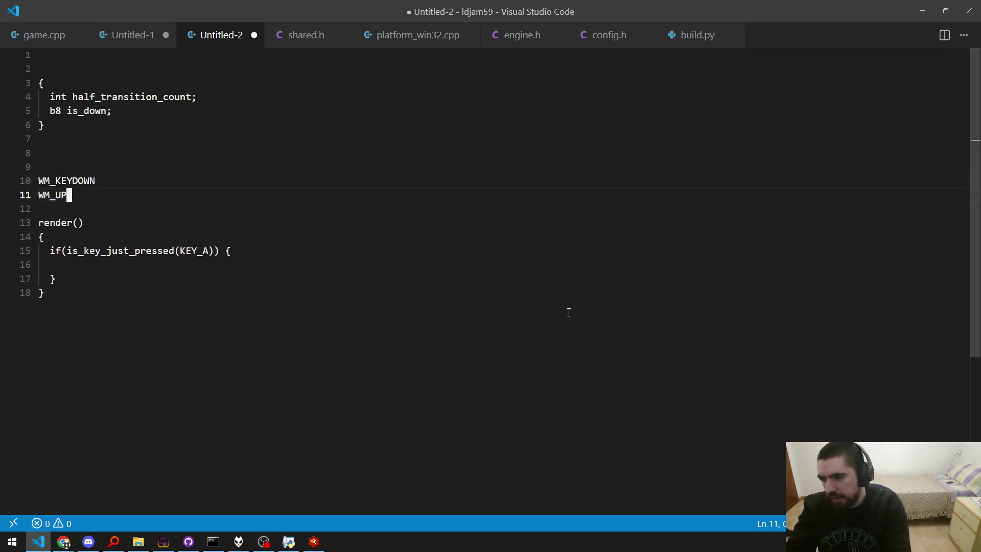
{"action": "key", "text": "shift+Home"}
{"action": "key", "text": "shift+Up"}
{"action": "key", "text": "Up"}
{"action": "key", "text": "Down"}
{"action": "key", "text": "shift+Down"}
{"action": "key", "text": "shift+End"}
{"action": "key", "text": "End"}
{"action": "type", "text": "{"}
{"action": "key", "text": "Return"}
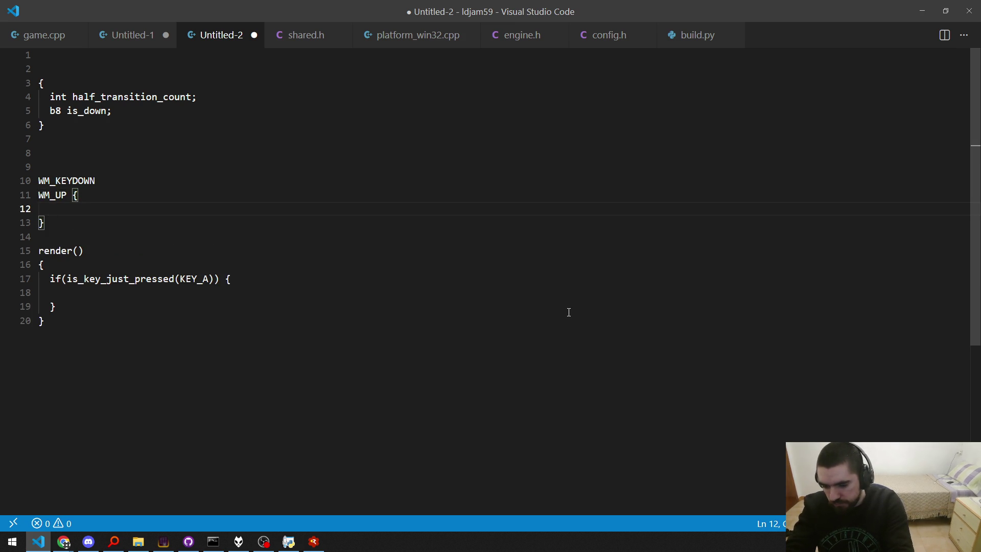
Point out is_key_just_pressed, add blank lines below WM_UP, and start a line after render().
{"action": "key", "text": "Down"}
{"action": "key", "text": "Down"}
{"action": "key", "text": "Down"}
{"action": "key", "text": "Down"}
{"action": "key", "text": "Right"}
{"action": "key", "text": "Right"}
{"action": "key", "text": "Right"}
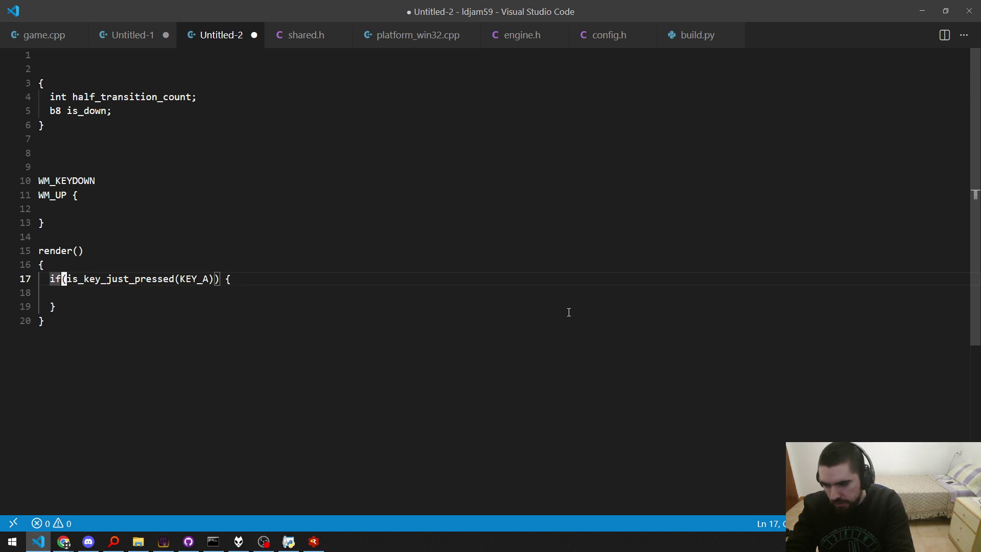
{"action": "key", "text": "shift+Right"}
{"action": "key", "text": "shift+Right"}
{"action": "key", "text": "shift+Right"}
{"action": "key", "text": "shift+Right"}
{"action": "key", "text": "shift+Right"}
{"action": "key", "text": "shift+Right"}
{"action": "key", "text": "Up"}
{"action": "key", "text": "Up"}
{"action": "key", "text": "Up"}
{"action": "key", "text": "Up"}
{"action": "key", "text": "Return"}
{"action": "key", "text": "Return"}
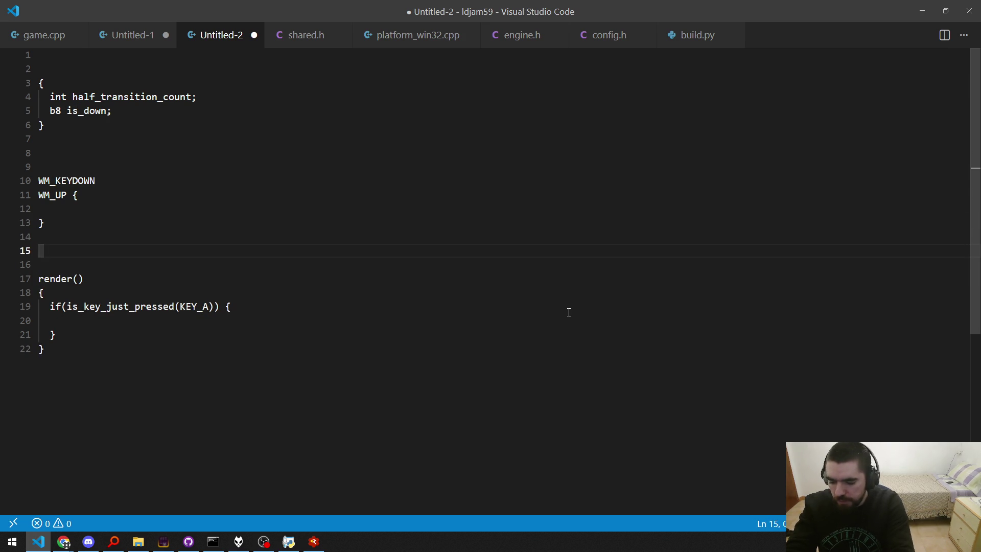
{"action": "key", "text": "ctrl+End"}
{"action": "key", "text": "Return"}
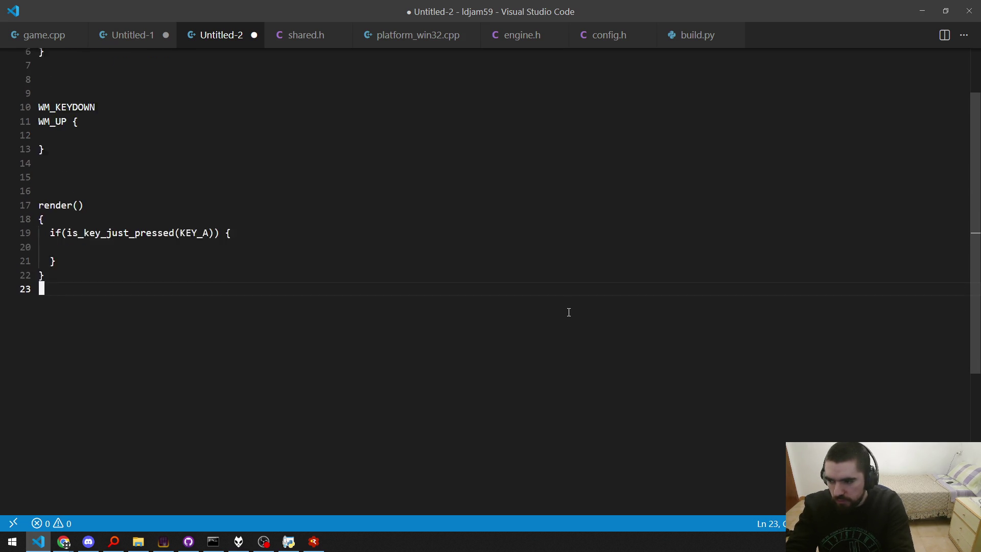
{"action": "key", "text": "Return"}
{"action": "type", "text": "is_down &&!"}
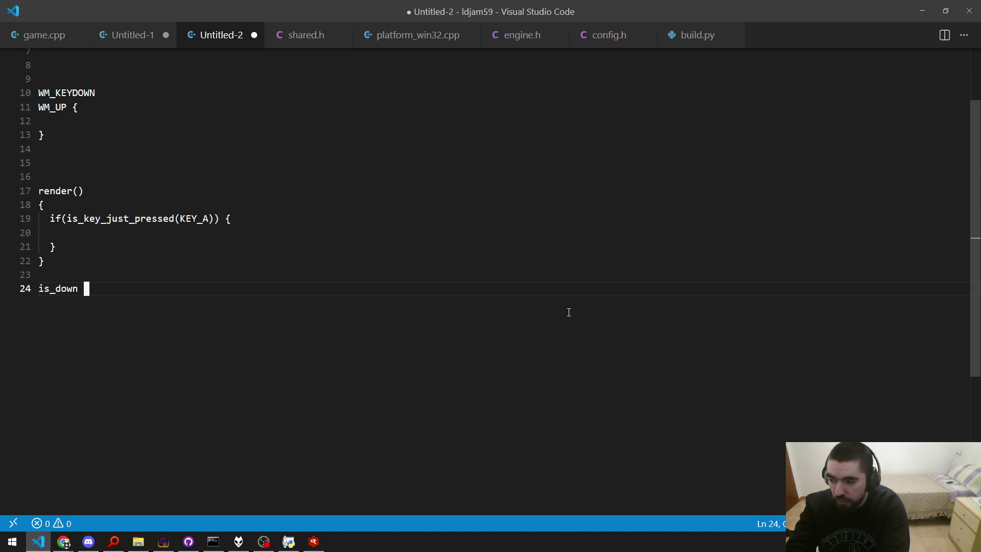
{"action": "key", "text": "BackSpace"}
{"action": "type", "text": "!was_down"}
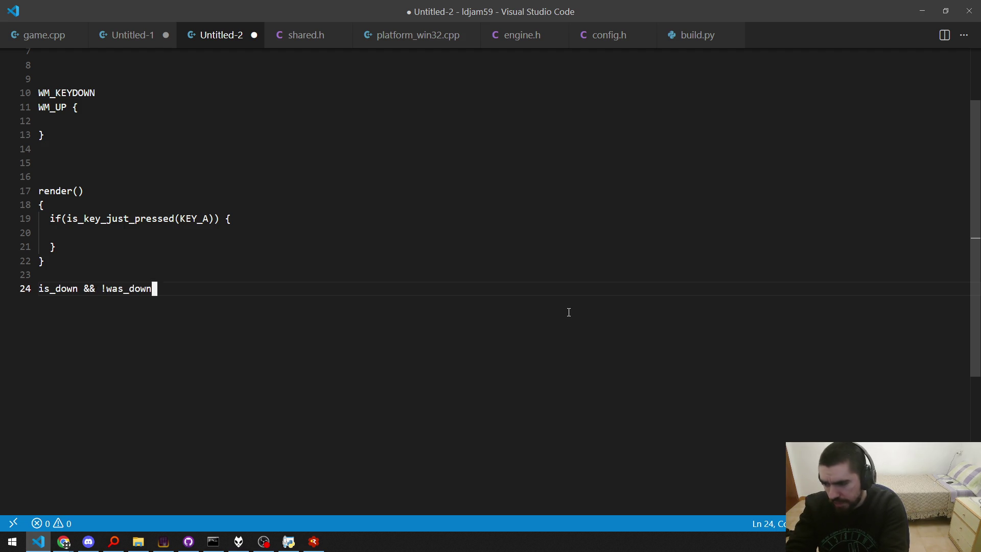
{"action": "key", "text": "Home"}
{"action": "key", "text": "ctrl+Right"}
{"action": "key", "text": "ctrl+d"}
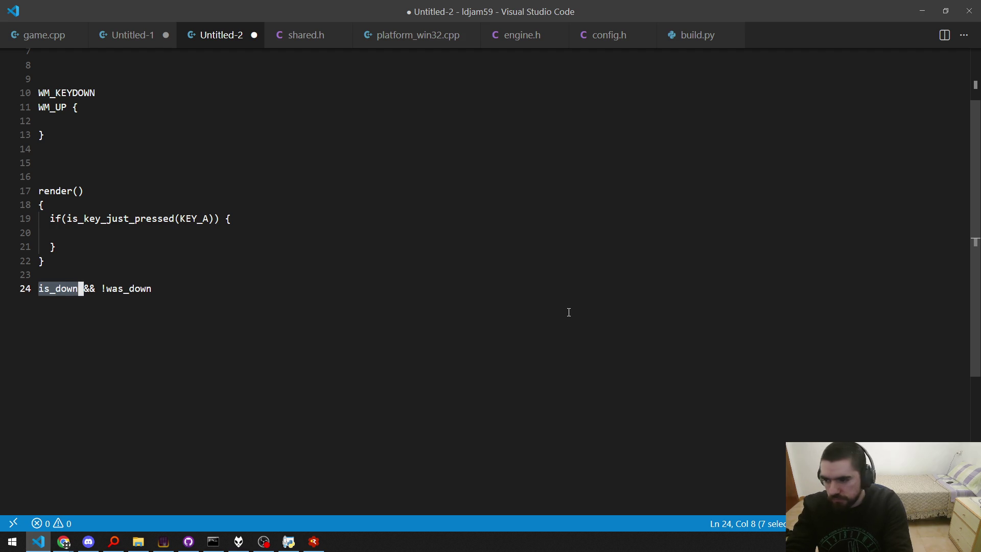
{"action": "scroll", "coordinate": [568, 312], "scroll_direction": "up", "scroll_amount": 2}
{"action": "key", "text": "Up"}
{"action": "key", "text": "Up"}
{"action": "key", "text": "Up"}
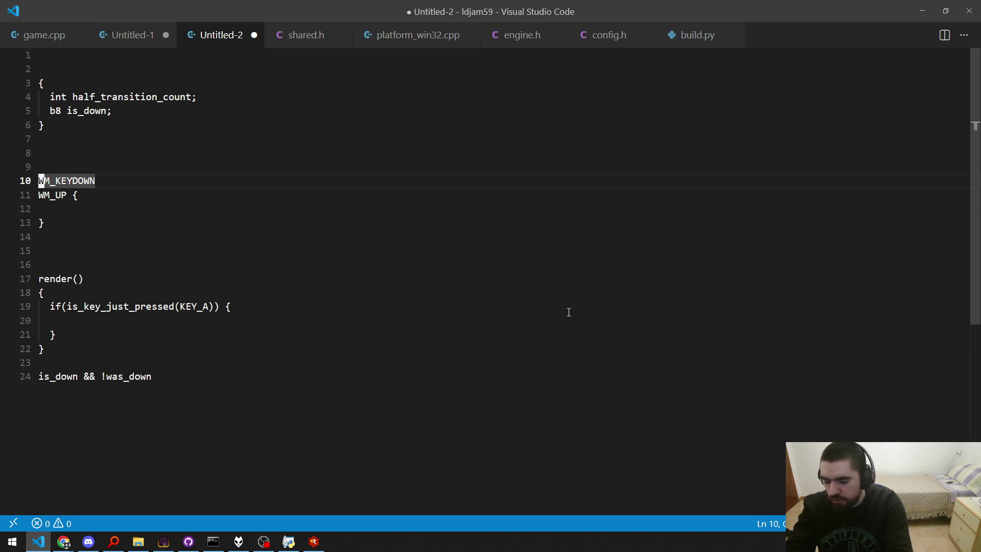
{"action": "key", "text": "Down"}
{"action": "key", "text": "Down"}
{"action": "key", "text": "Down"}
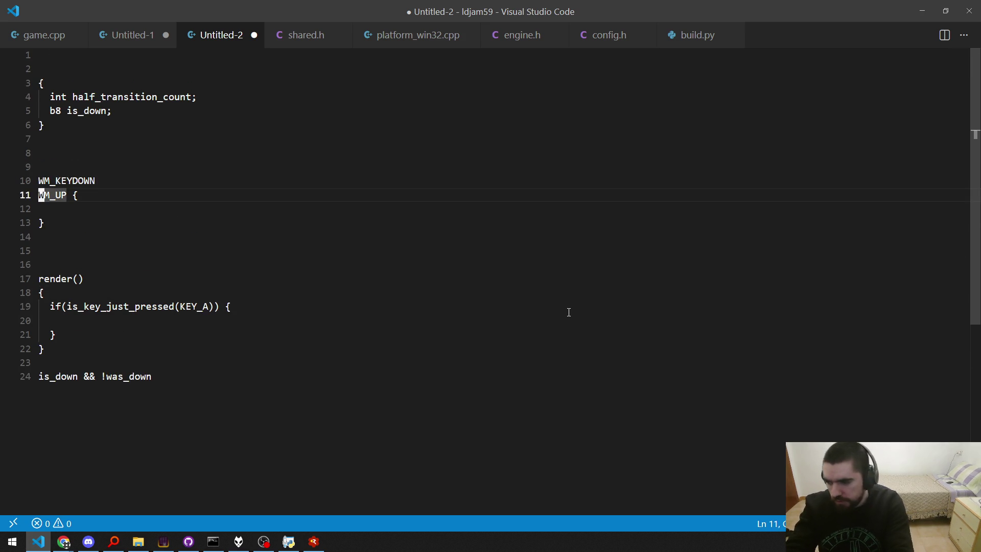
{"action": "scroll", "coordinate": [568, 312], "scroll_direction": "down", "scroll_amount": 1}
{"action": "key", "text": "ctrl+shift+k"}
{"action": "key", "text": "BackSpace"}
{"action": "key", "text": "Up"}
{"action": "key", "text": "Up"}
{"action": "key", "text": "Down"}
{"action": "key", "text": "Down"}
{"action": "scroll", "coordinate": [568, 312], "scroll_direction": "down", "scroll_amount": 1}
{"action": "scroll", "coordinate": [569, 313], "scroll_direction": "up", "scroll_amount": 1}
{"action": "key", "text": "Up"}
{"action": "key", "text": "Up"}
{"action": "key", "text": "Up"}
{"action": "key", "text": "Down"}
{"action": "key", "text": "Down"}
{"action": "key", "text": "Down"}
{"action": "scroll", "coordinate": [569, 312], "scroll_direction": "down", "scroll_amount": 1}
{"action": "scroll", "coordinate": [569, 312], "scroll_direction": "up", "scroll_amount": 1}
{"action": "key", "text": "Up"}
{"action": "key", "text": "Up"}
{"action": "key", "text": "Up"}
{"action": "key", "text": "Up"}
{"action": "key", "text": "Up"}
{"action": "scroll", "coordinate": [569, 312], "scroll_direction": "down", "scroll_amount": 2}
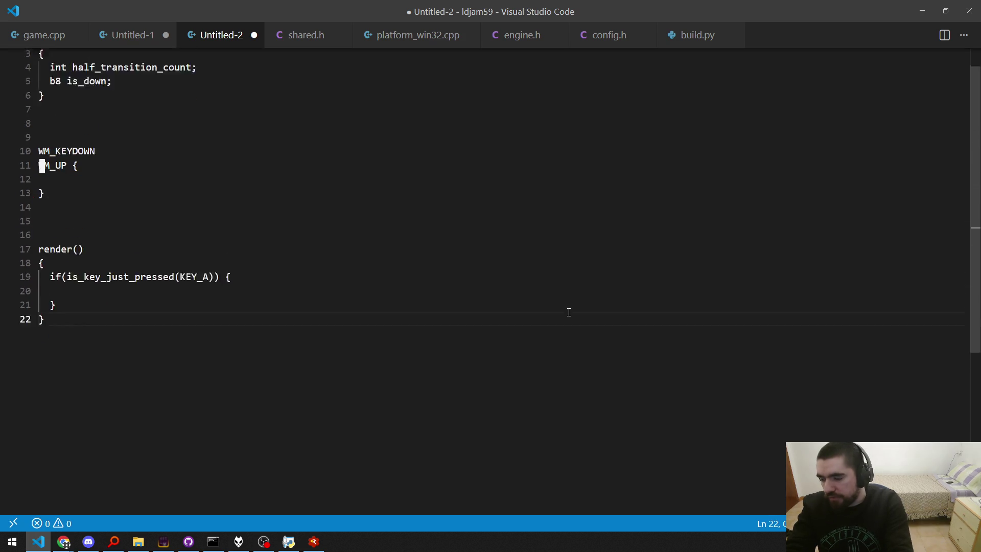
{"action": "key", "text": "ctrl+End"}
{"action": "key", "text": "Return"}
{"action": "key", "text": "Return"}
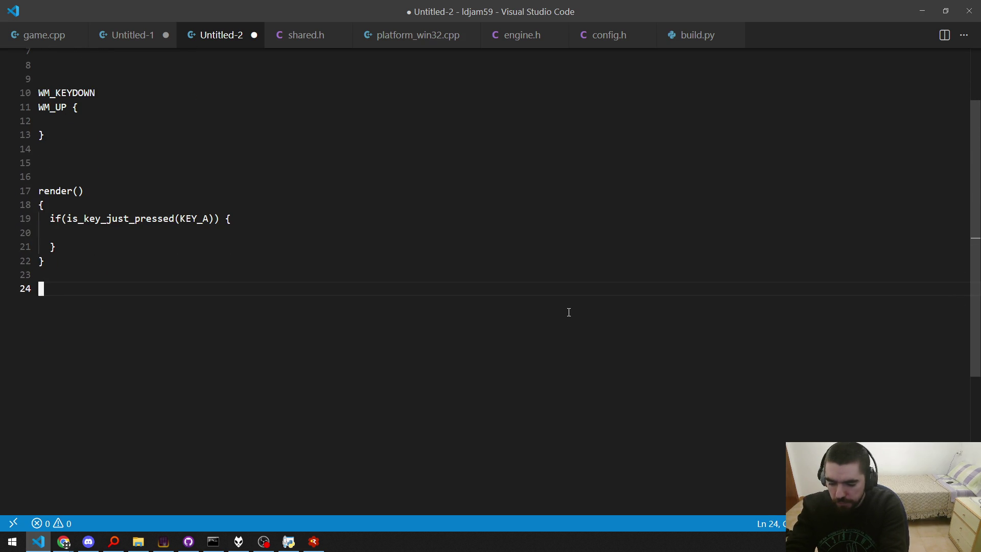
Type return half_transition_count > 1 || on line 24, using autocomplete for the name.
{"action": "type", "text": "wh"}
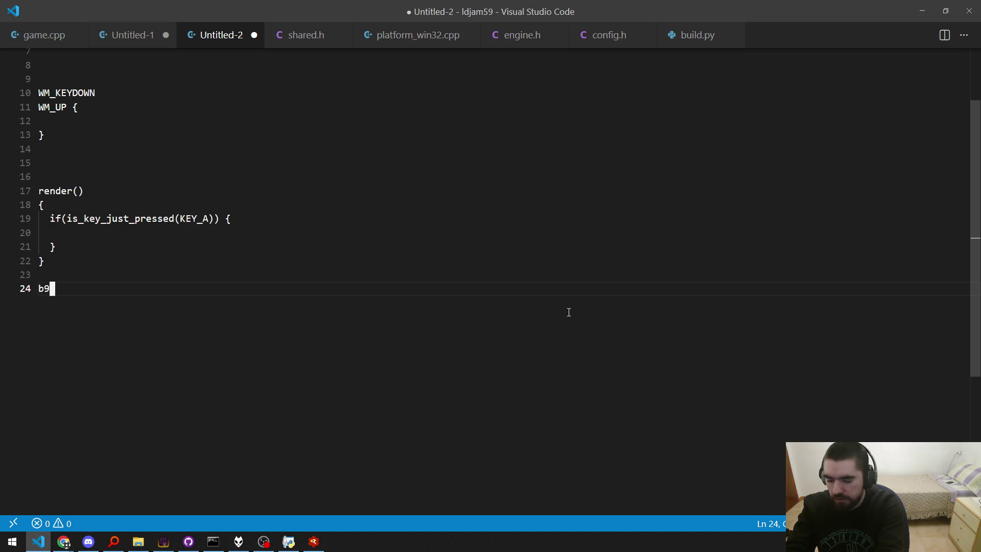
{"action": "key", "text": "BackSpace"}
{"action": "key", "text": "BackSpace"}
{"action": "type", "text": "return "}
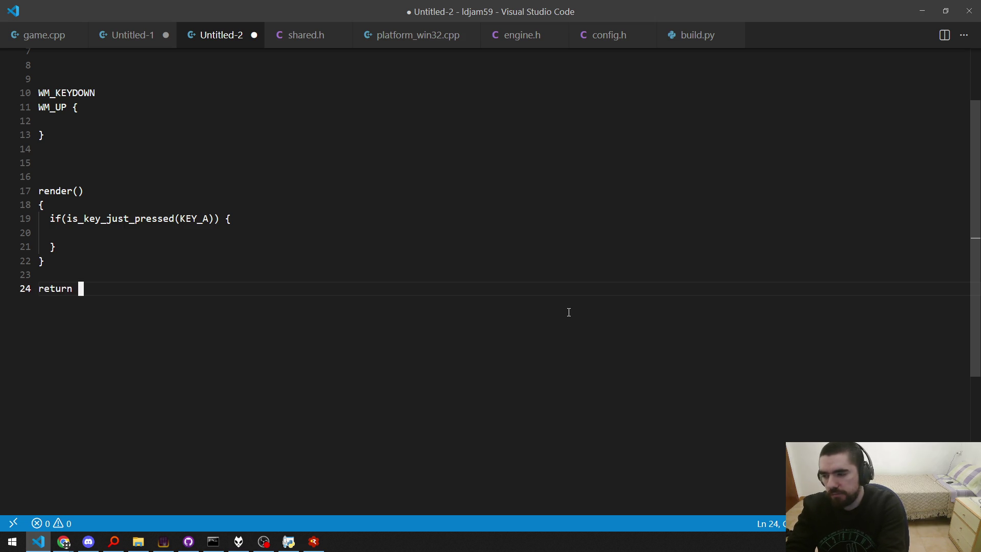
{"action": "type", "text": "hlaf_trans"}
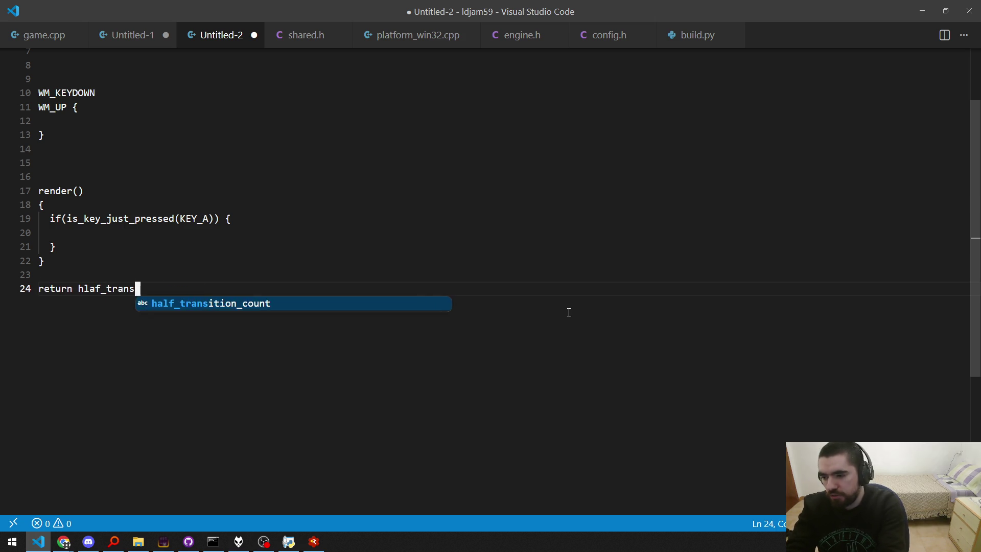
{"action": "key", "text": "Tab"}
{"action": "type", "text": "> 1"}
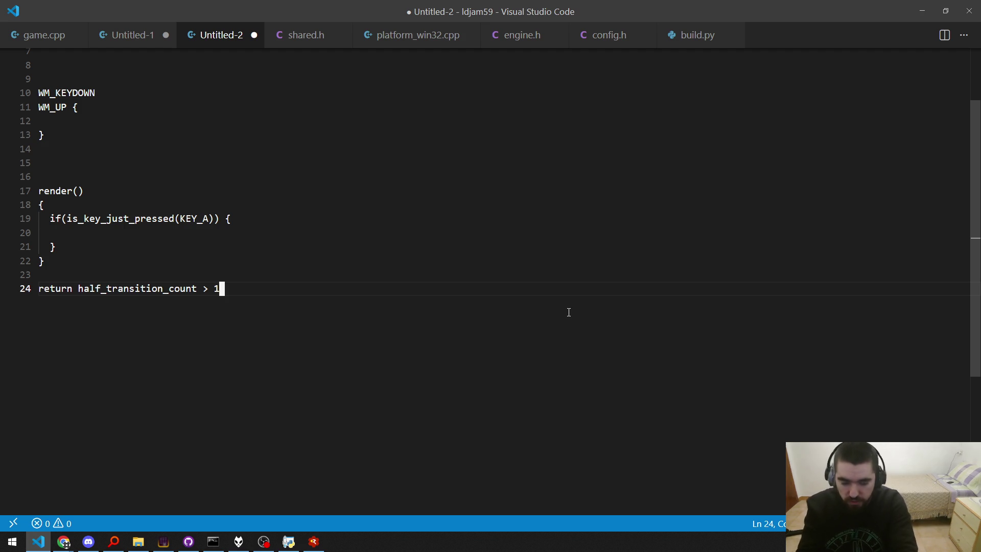
{"action": "key", "text": "ctrl+Left"}
{"action": "key", "text": "ctrl+Left"}
{"action": "key", "text": "ctrl+Left"}
{"action": "key", "text": "ctrl+Right"}
{"action": "key", "text": "Right"}
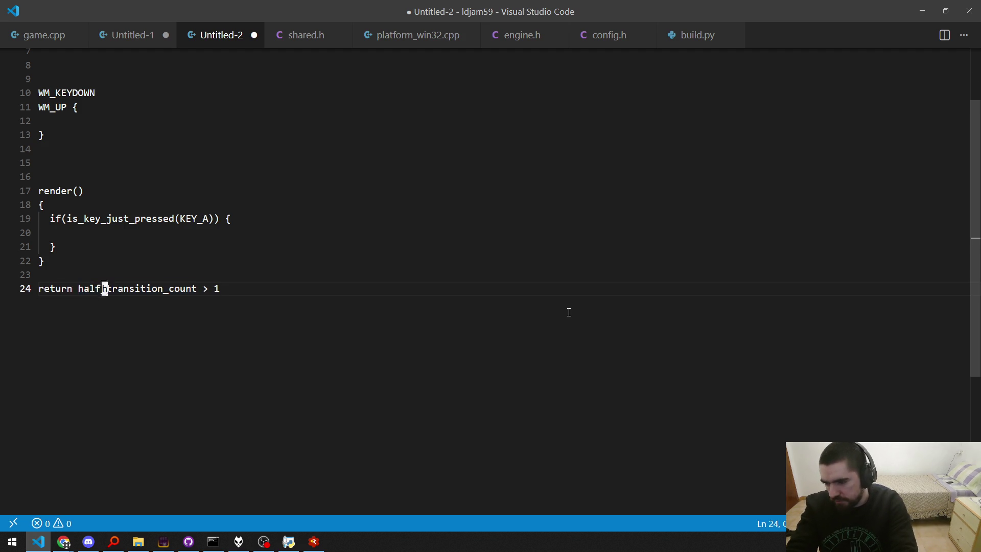
{"action": "key", "text": "End"}
{"action": "type", "text": "&&"}
{"action": "key", "text": "BackSpace"}
{"action": "key", "text": "BackSpace"}
{"action": "type", "text": "||"}
Copy the counter name and append half_transition_count == 1 && is_down to the return.
{"action": "key", "text": "Home"}
{"action": "key", "text": "ctrl+Right"}
{"action": "key", "text": "Right"}
{"action": "key", "text": "End"}
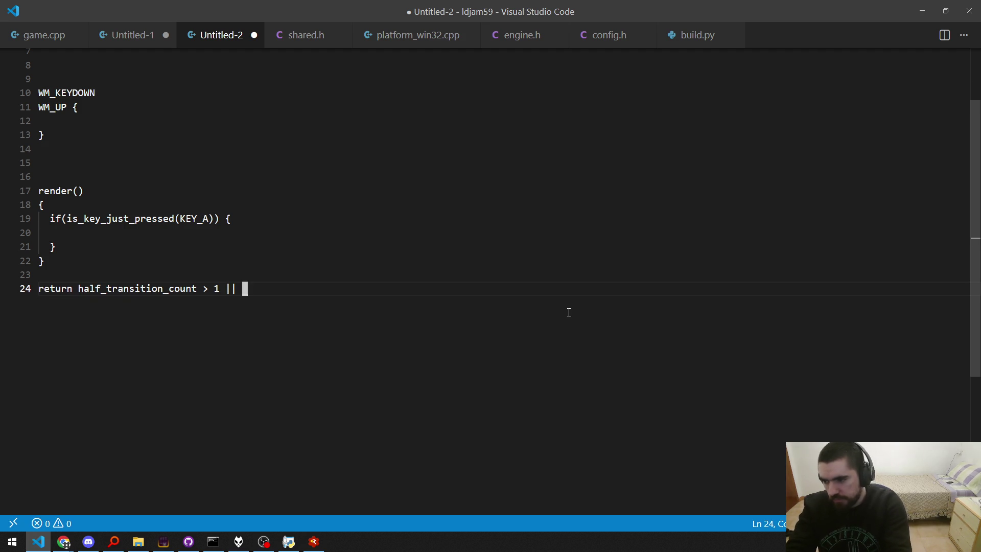
{"action": "key", "text": "ctrl+Left"}
{"action": "key", "text": "ctrl+Left"}
{"action": "key", "text": "ctrl+Left"}
{"action": "key", "text": "Left"}
{"action": "key", "text": "shift+Left"}
{"action": "key", "text": "shift+Left"}
{"action": "key", "text": "shift+Left"}
{"action": "key", "text": "ctrl+shift+Left"}
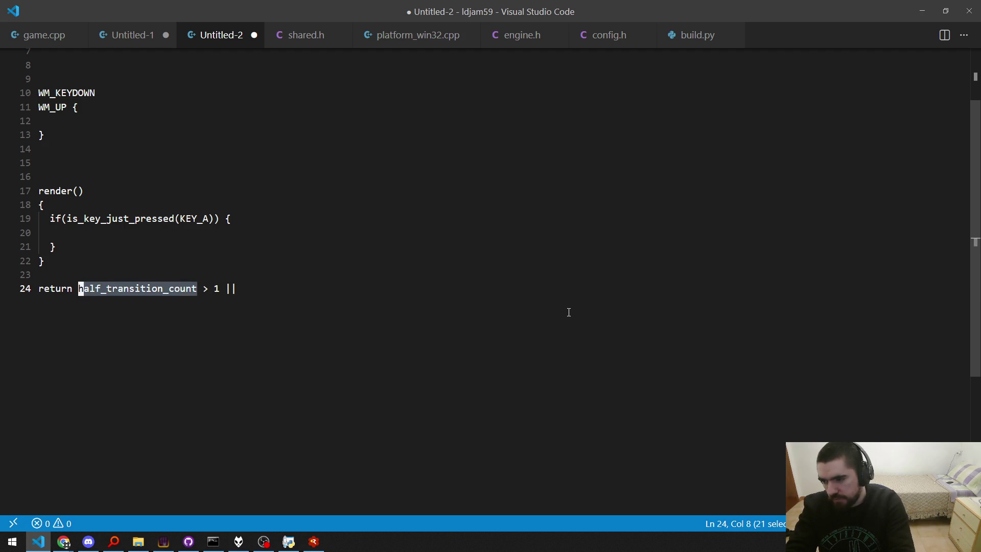
{"action": "key", "text": "ctrl+c"}
{"action": "key", "text": "End"}
{"action": "key", "text": "ctrl+v"}
{"action": "type", "text": "== 1"}
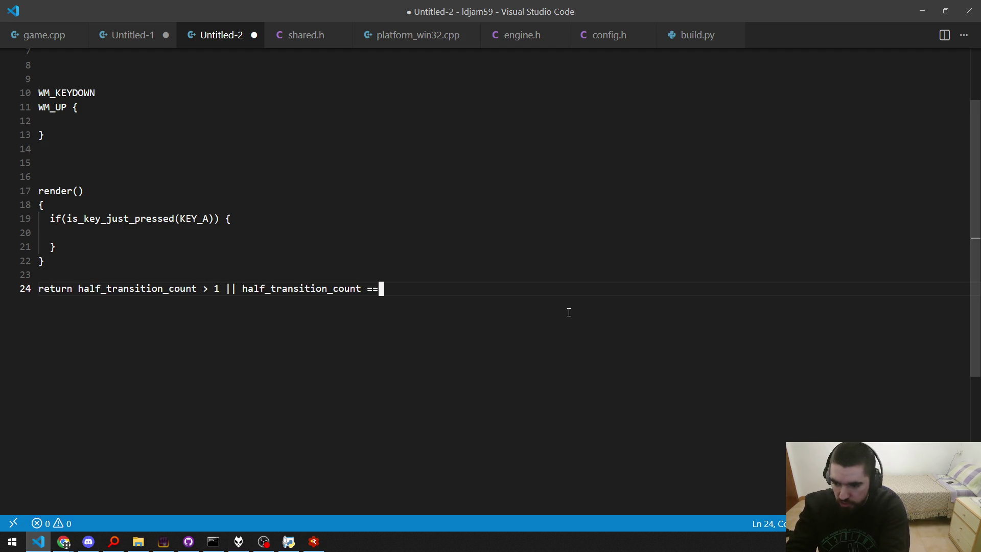
{"action": "key", "text": "ctrl+Left"}
{"action": "key", "text": "ctrl+Left"}
{"action": "key", "text": "ctrl+Left"}
{"action": "key", "text": "End"}
{"action": "type", "text": "&& is_down"}
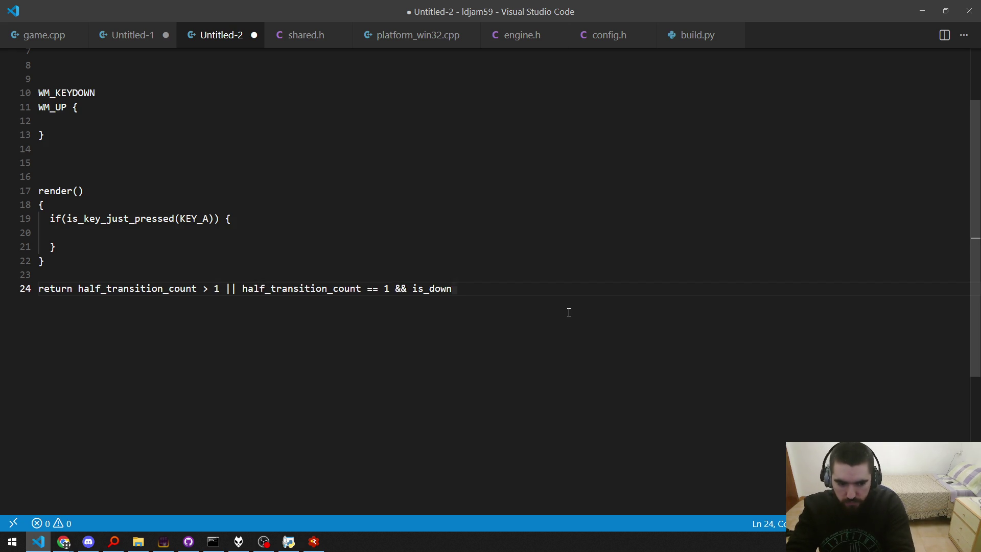
Review the finished return expression alongside the WM_UP block and render() braces.
{"action": "key", "text": "shift+Left"}
{"action": "key", "text": "shift+Left"}
{"action": "key", "text": "shift+Left"}
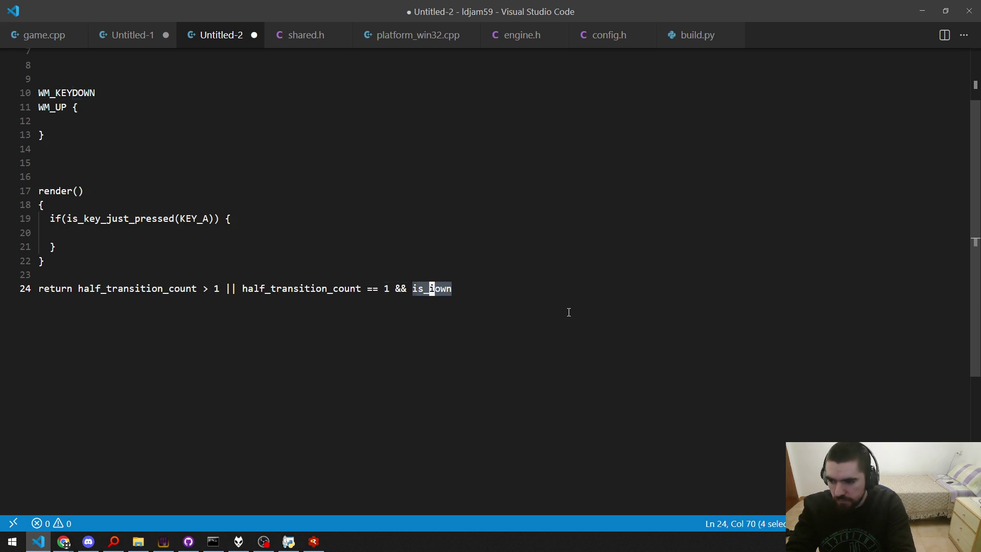
{"action": "key", "text": "Up"}
{"action": "key", "text": "Up"}
{"action": "key", "text": "Up"}
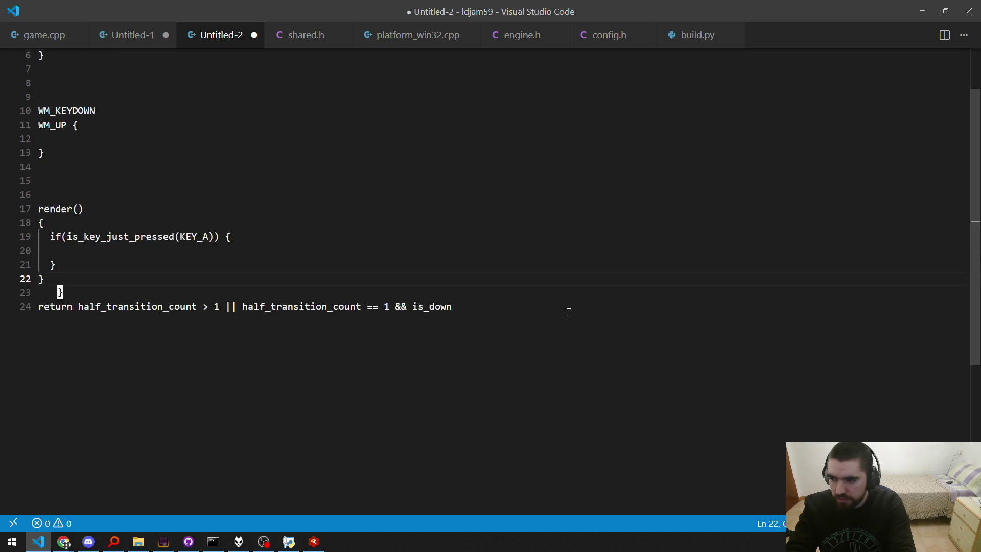
{"action": "scroll", "coordinate": [569, 313], "scroll_direction": "up", "scroll_amount": 2}
{"action": "key", "text": "Down"}
{"action": "key", "text": "Down"}
{"action": "key", "text": "Down"}
{"action": "key", "text": "Down"}
{"action": "key", "text": "Down"}
{"action": "key", "text": "Down"}
{"action": "scroll", "coordinate": [569, 312], "scroll_direction": "down", "scroll_amount": 2}
{"action": "key", "text": "Right"}
{"action": "key", "text": "Right"}
{"action": "key", "text": "Right"}
{"action": "key", "text": "shift+End"}
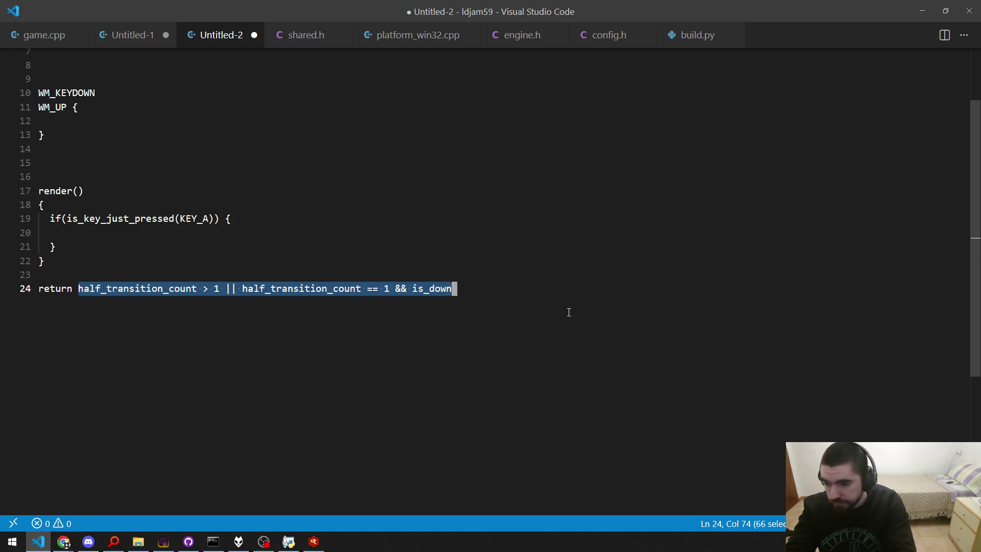
{"action": "key", "text": "Left"}
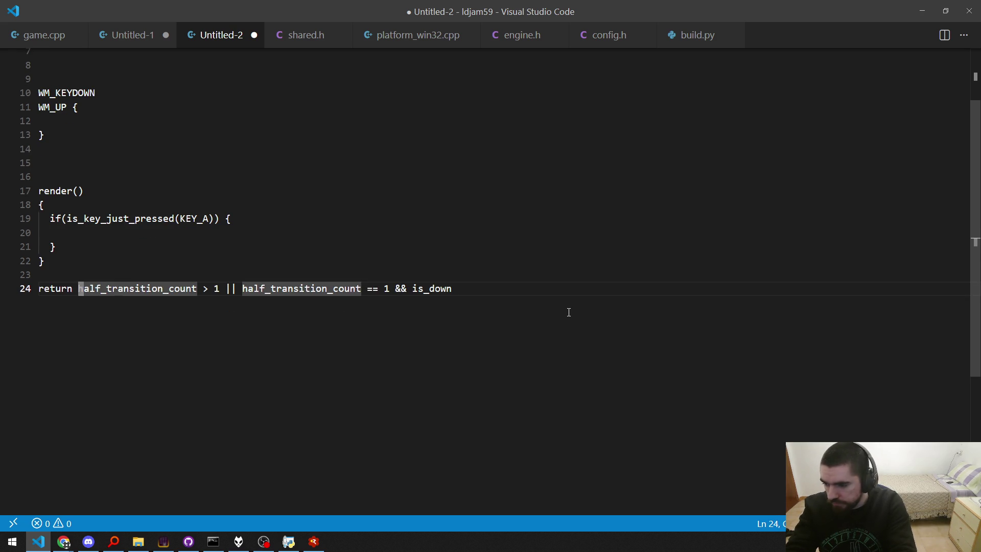
{"action": "key", "text": "w"}
{"action": "key", "text": "w"}
{"action": "key", "text": "w"}
{"action": "key", "text": "k"}
{"action": "key", "text": "k"}
{"action": "scroll", "coordinate": [569, 312], "scroll_direction": "up", "scroll_amount": 2}
{"action": "key", "text": "k"}
{"action": "key", "text": "k"}
{"action": "key", "text": "k"}
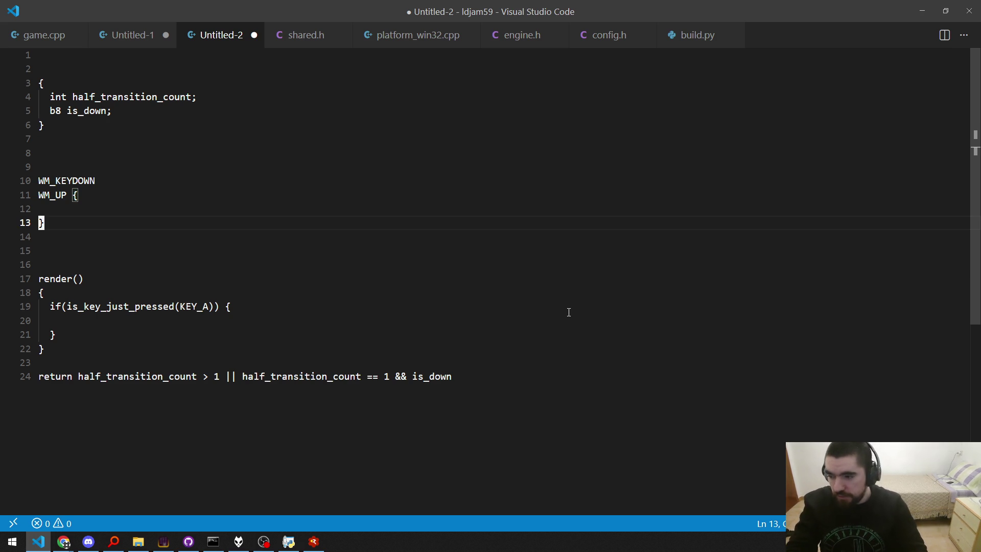
{"action": "key", "text": "Down"}
{"action": "key", "text": "Down"}
{"action": "key", "text": "Down"}
{"action": "scroll", "coordinate": [568, 312], "scroll_direction": "down", "scroll_amount": 1}
{"action": "key", "text": "End"}
{"action": "key", "text": "Home"}
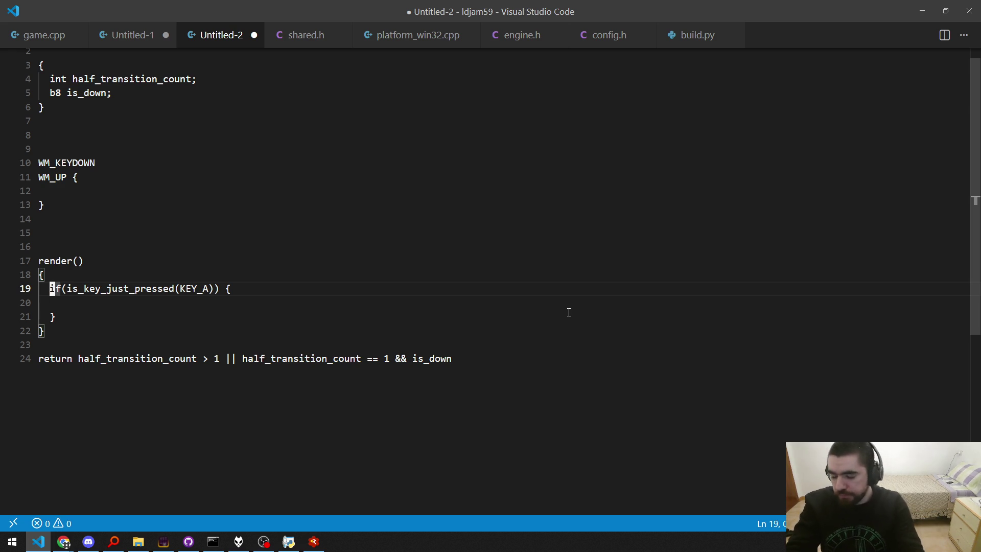
{"action": "key", "text": "Down"}
{"action": "key", "text": "Down"}
{"action": "key", "text": "Down"}
{"action": "key", "text": "Right"}
{"action": "key", "text": "Right"}
{"action": "key", "text": "Right"}
{"action": "key", "text": "shift+Right"}
{"action": "key", "text": "shift+Right"}
{"action": "key", "text": "shift+Right"}
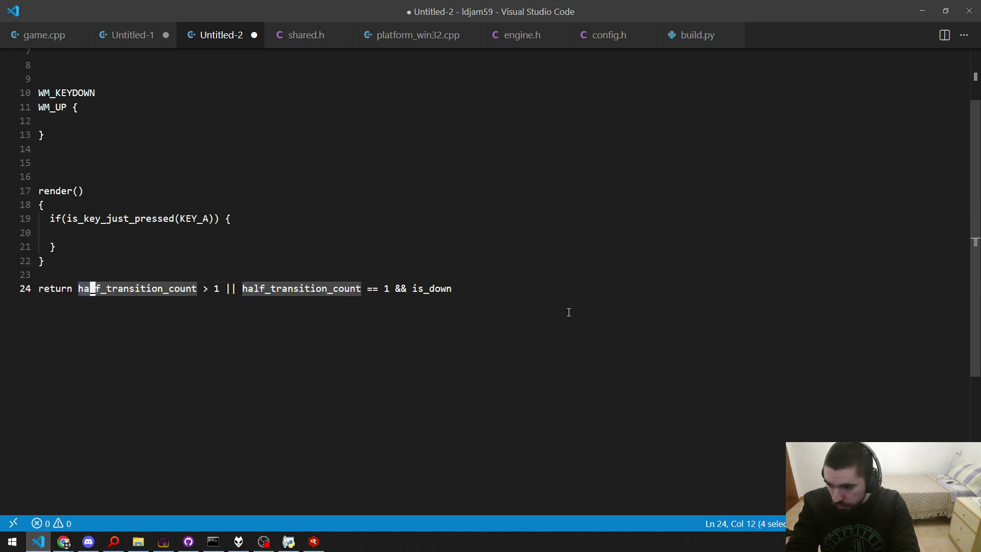
{"action": "key", "text": "Left"}
{"action": "key", "text": "Up"}
{"action": "key", "text": "Up"}
{"action": "key", "text": "Up"}
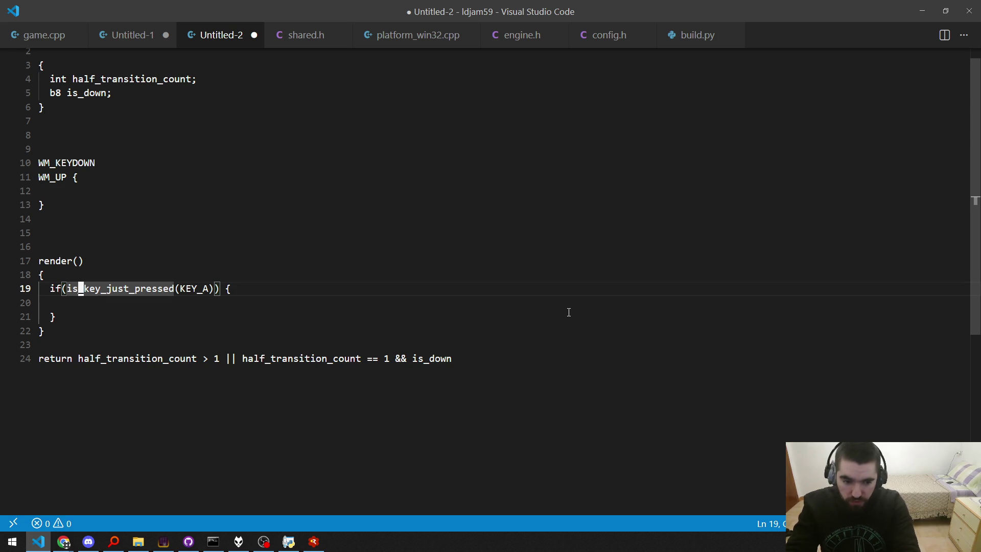
{"action": "scroll", "coordinate": [568, 312], "scroll_direction": "up", "scroll_amount": 1}
{"action": "key", "text": "Up"}
{"action": "key", "text": "Up"}
{"action": "key", "text": "Up"}
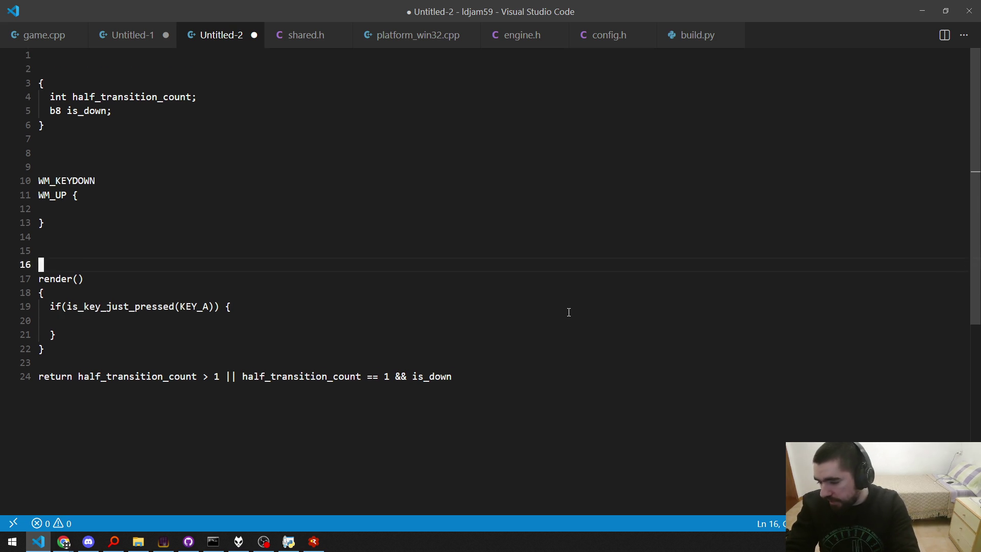
{"action": "key", "text": "Up"}
{"action": "key", "text": "Up"}
{"action": "key", "text": "Up"}
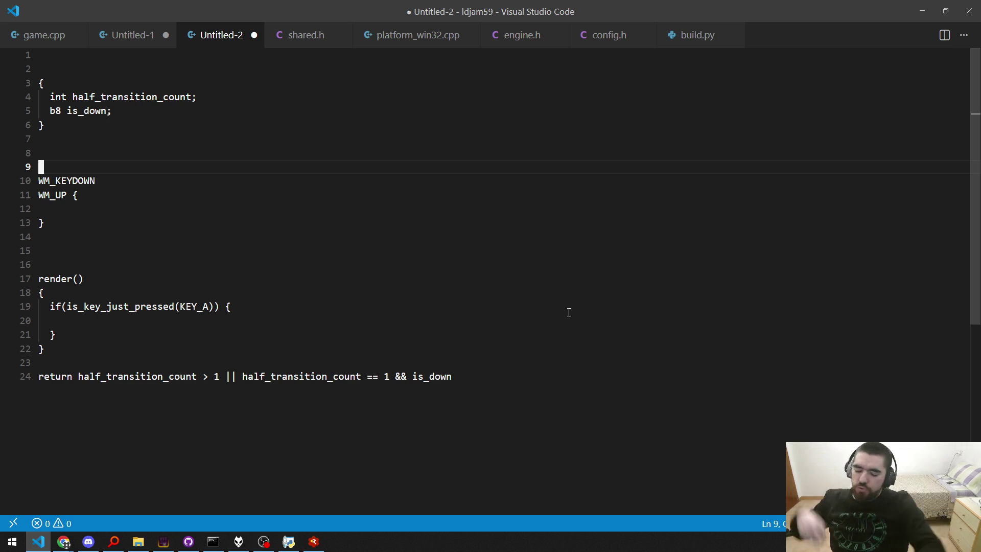
{"action": "key", "text": "ctrl+End"}
Replace the half_transition_count condition on line 24 with return !was_down && is_down.
{"action": "key", "text": "Home"}
{"action": "key", "text": "Right"}
{"action": "key", "text": "Right"}
{"action": "key", "text": "Right"}
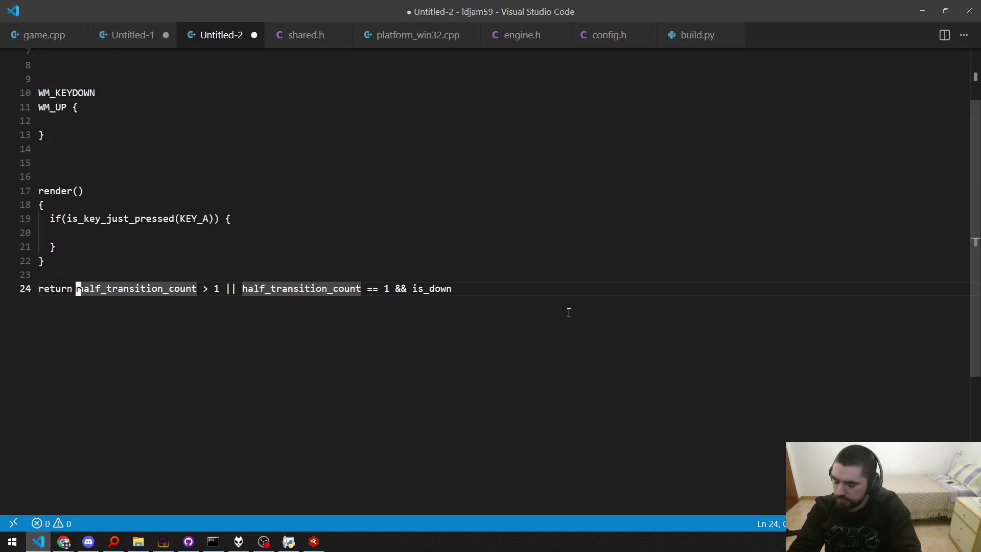
{"action": "key", "text": "shift+End"}
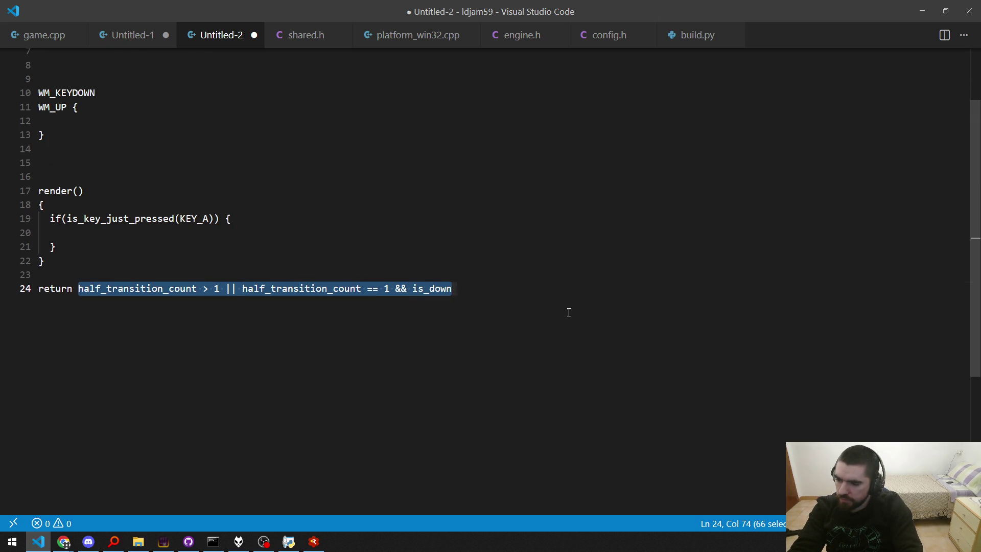
{"action": "type", "text": "was_down"}
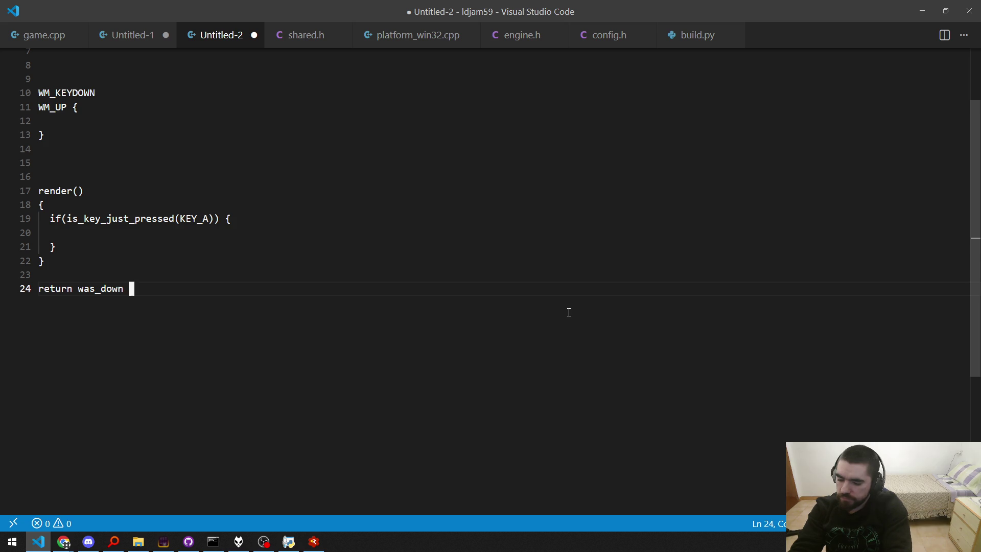
{"action": "type", "text": " &&"}
{"action": "key", "text": "ctrl+Left"}
{"action": "key", "text": "ctrl+Left"}
{"action": "type", "text": "!"}
{"action": "key", "text": "End"}
{"action": "key", "text": "BackSpace"}
{"action": "key", "text": "BackSpace"}
{"action": "type", "text": "is_down"}
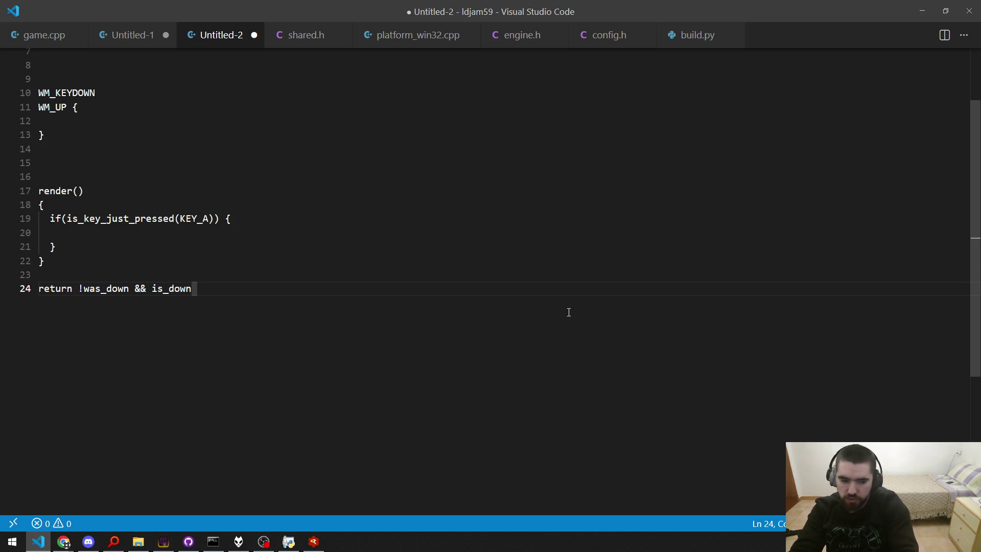
{"action": "key", "text": "shift+Left"}
{"action": "key", "text": "shift+Left"}
{"action": "key", "text": "shift+Left"}
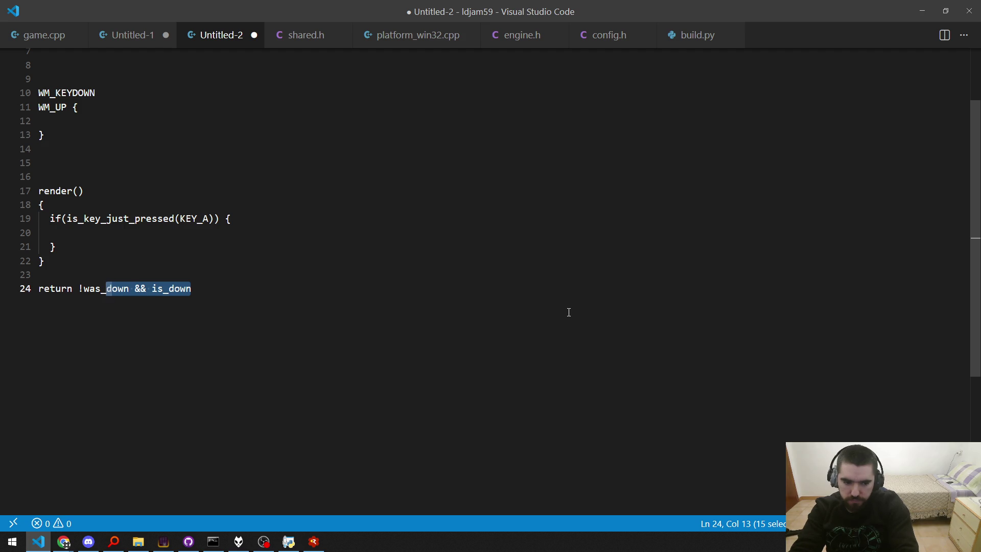
{"action": "key", "text": "Up"}
{"action": "key", "text": "Up"}
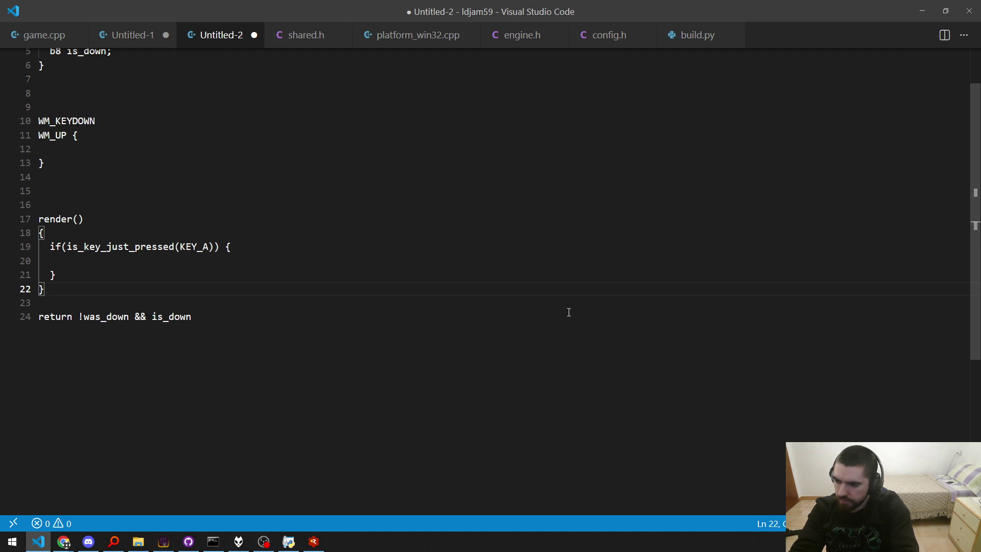
Close Untitled-2 and Untitled-1 without saving, leaving game.cpp at its do_soft_reset block.
{"action": "key", "text": "Down"}
{"action": "key", "text": "Down"}
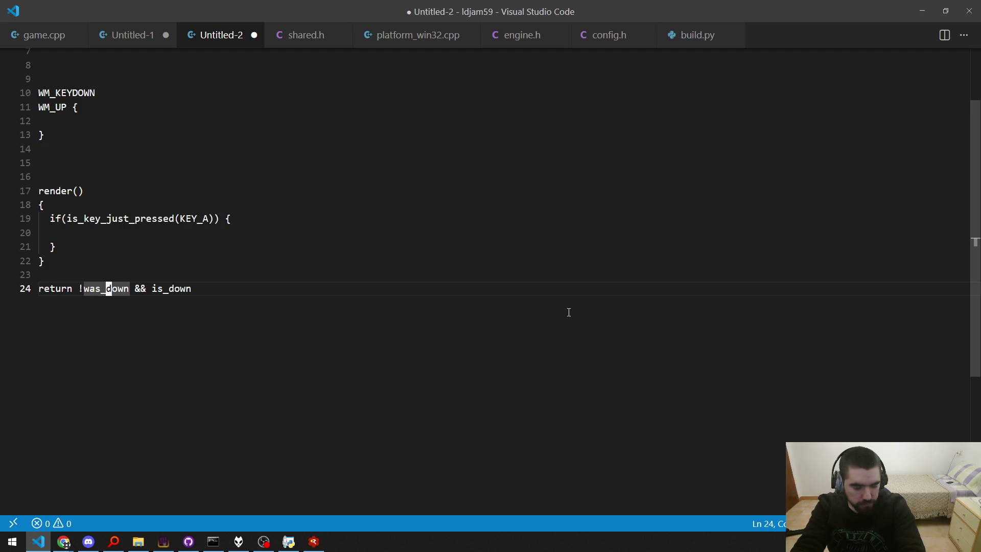
{"action": "key", "text": "ctrl+w"}
{"action": "key", "text": "n"}
{"action": "key", "text": "ctrl+w"}
{"action": "key", "text": "n"}
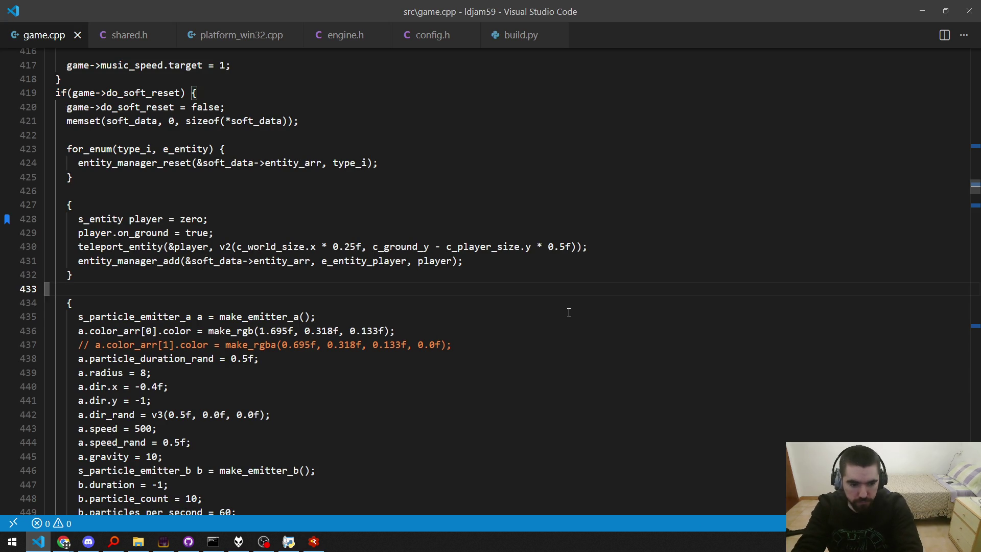
{"action": "key", "text": "ctrl+Up"}
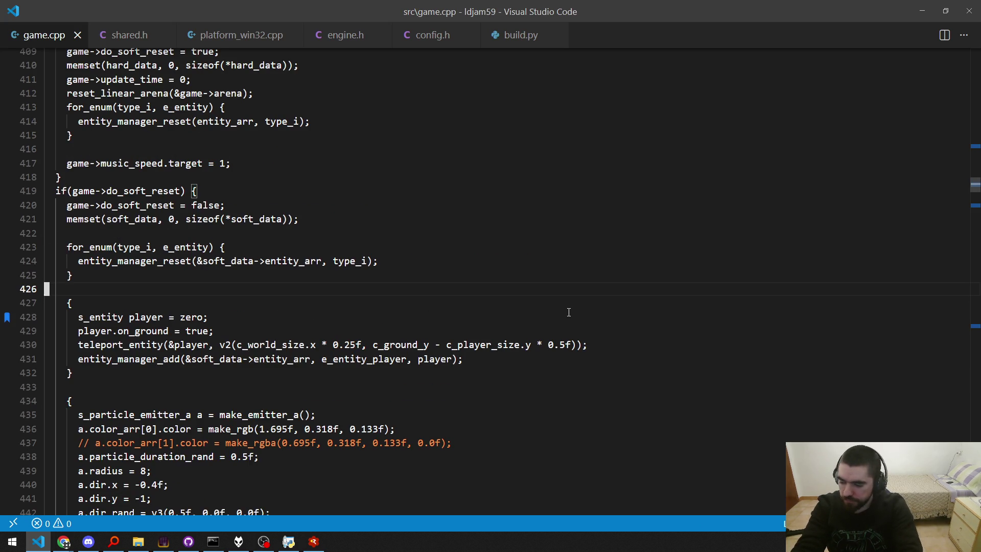
{"action": "key", "text": "alt+Tab"}
Scroll to the end of the FusionUI README, jump back to the top, and open FusionCore.
{"action": "scroll", "coordinate": [568, 313], "scroll_direction": "down", "scroll_amount": 10}
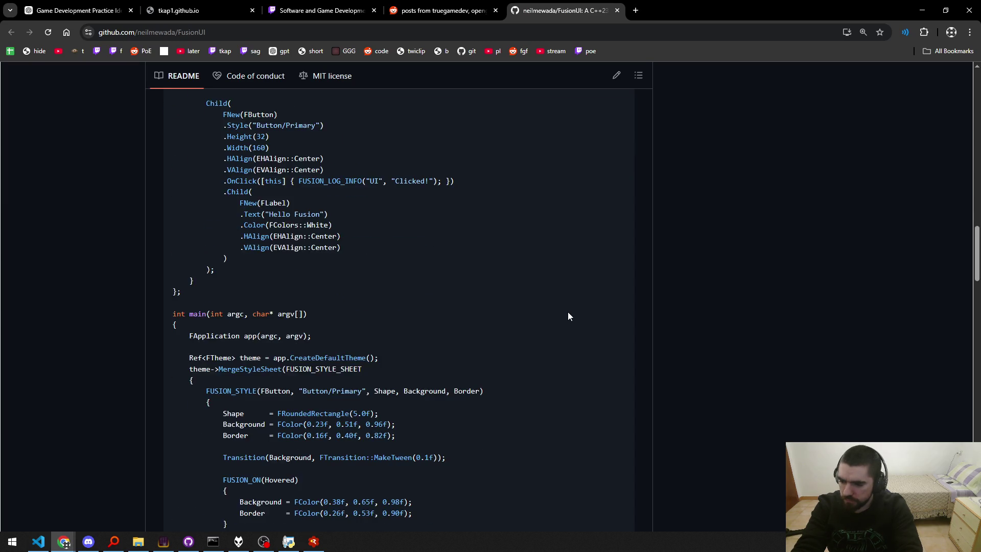
{"action": "scroll", "coordinate": [568, 317], "scroll_direction": "down", "scroll_amount": 10}
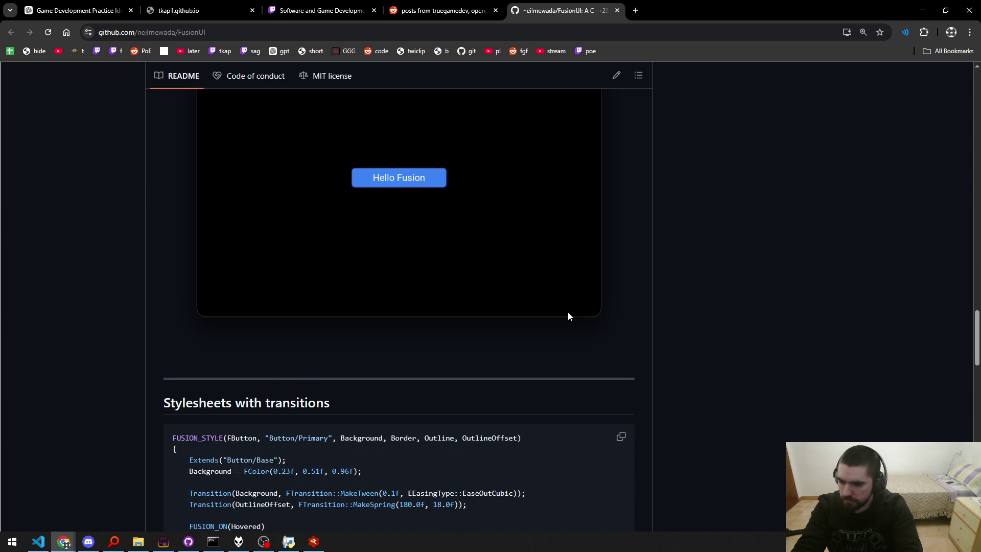
{"action": "scroll", "coordinate": [568, 316], "scroll_direction": "down", "scroll_amount": 10}
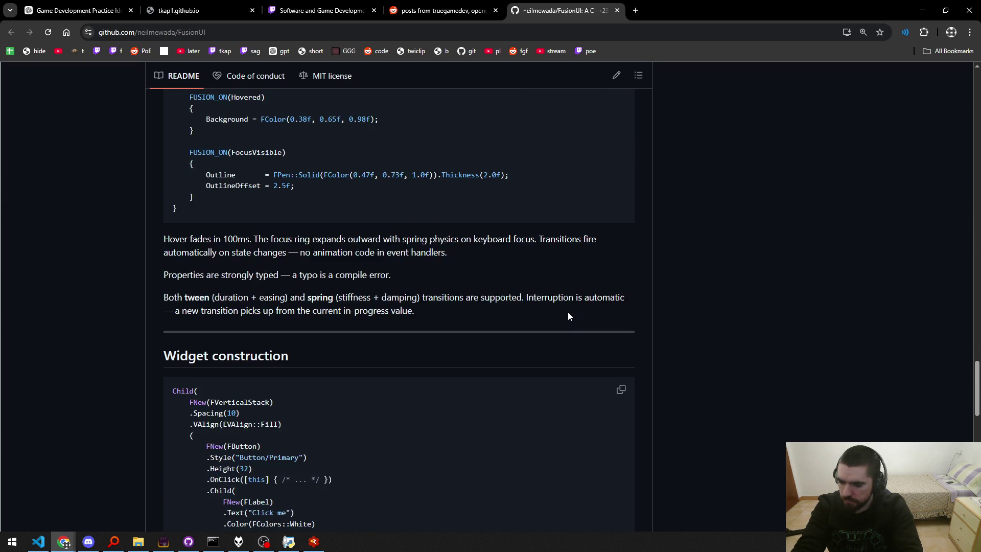
{"action": "scroll", "coordinate": [568, 317], "scroll_direction": "down", "scroll_amount": 5}
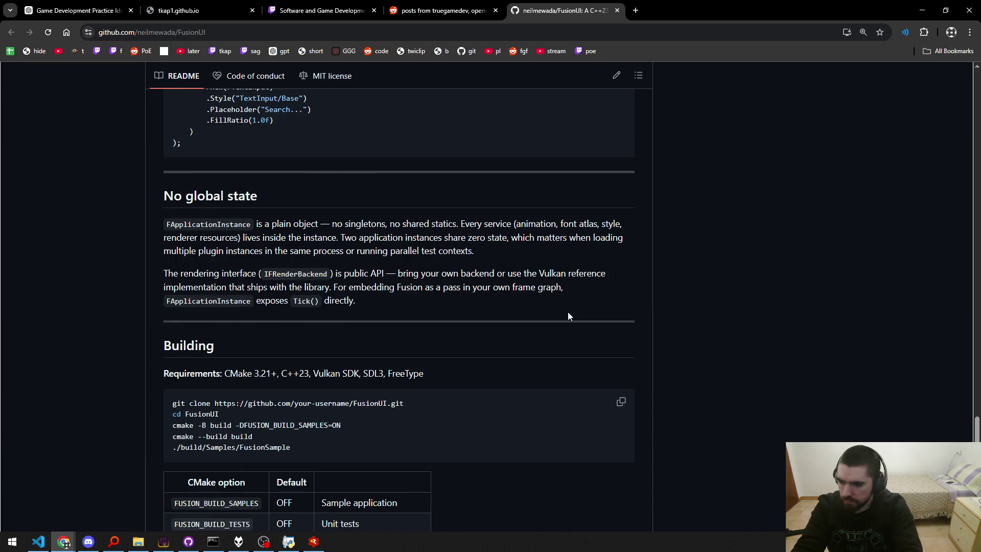
{"action": "key", "text": "Home"}
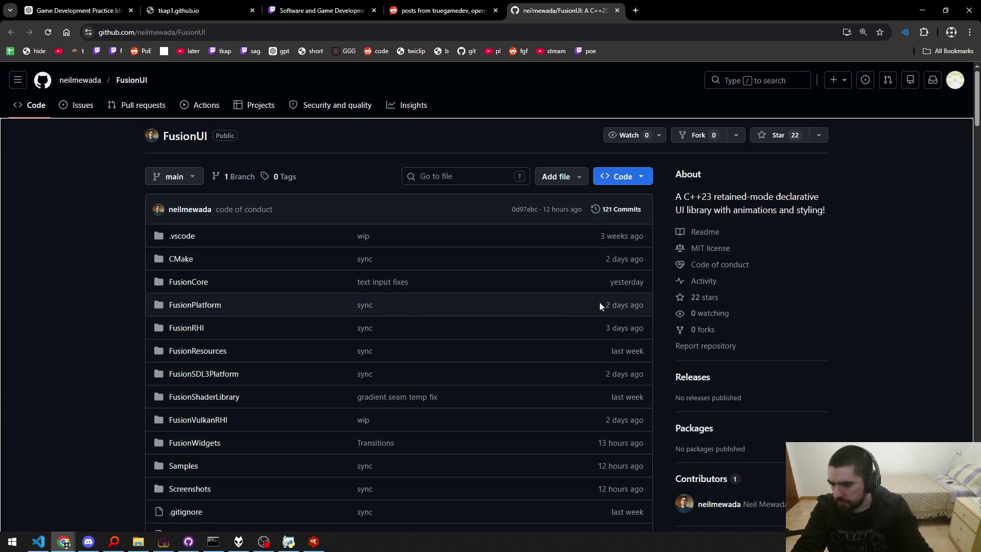
{"action": "scroll", "coordinate": [89, 335], "scroll_direction": "down", "scroll_amount": 3}
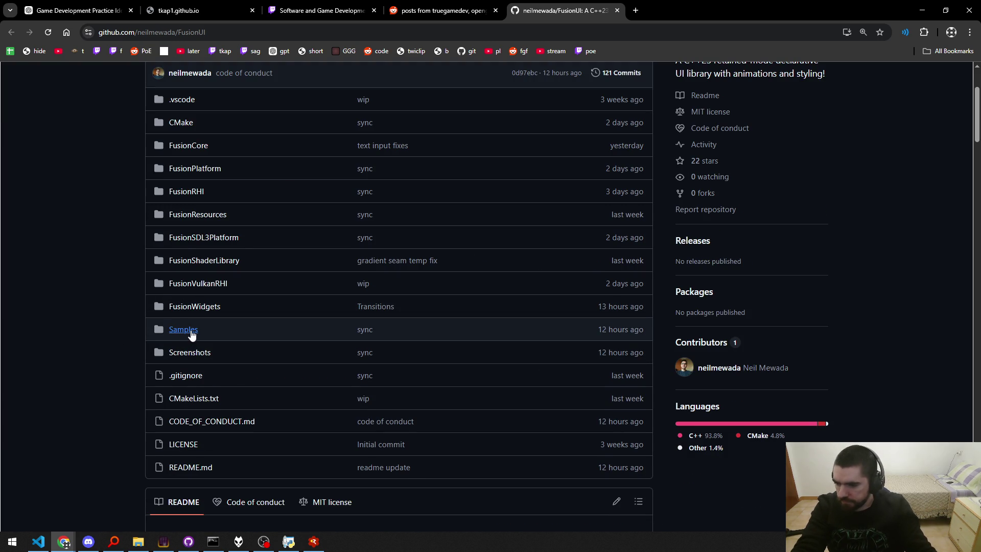
{"action": "scroll", "coordinate": [104, 301], "scroll_direction": "up", "scroll_amount": 3}
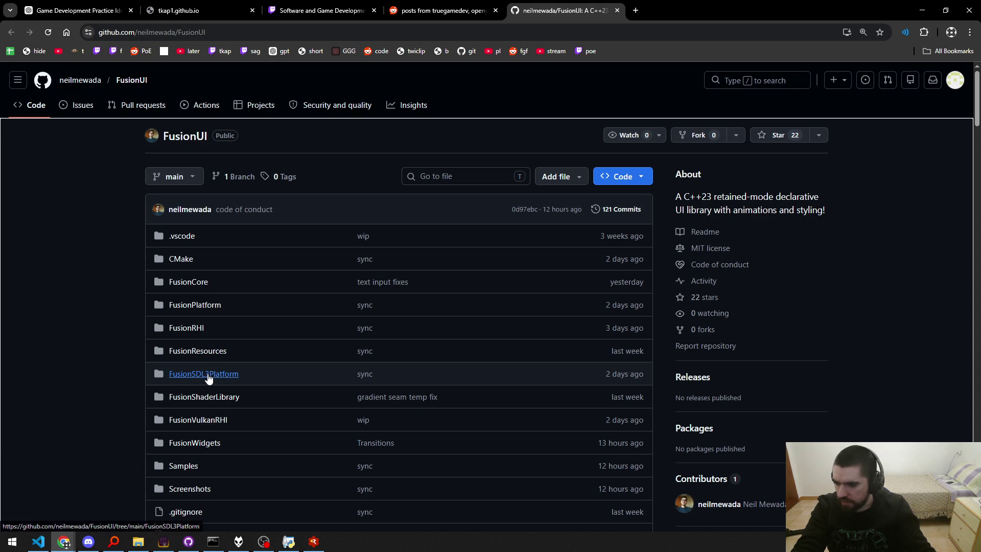
{"action": "left_click", "coordinate": [189, 281]}
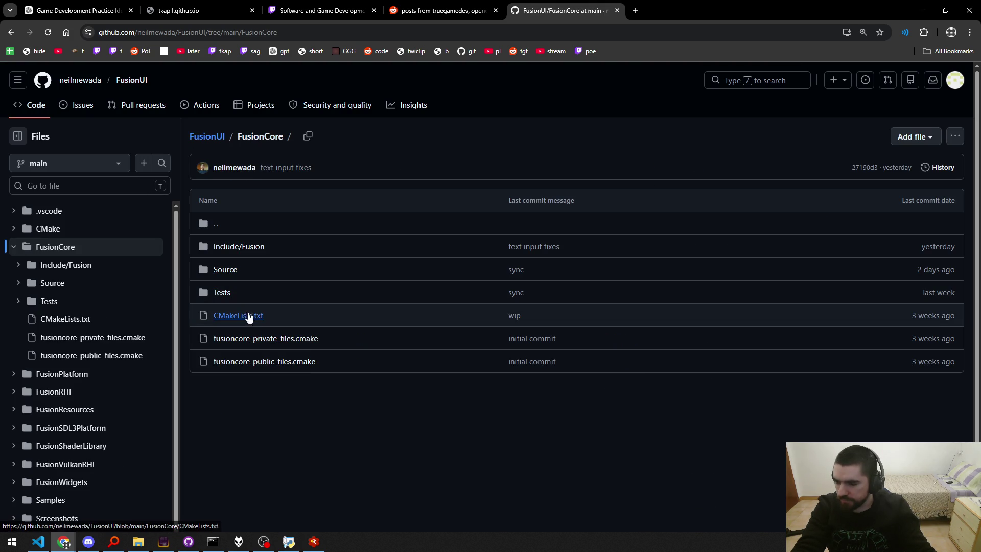
Open Tests, Source and Include/Fusion in background tabs, close the overview, and view FusionCoreTests.cpp.
{"action": "middle_click", "coordinate": [225, 295]}
{"action": "middle_click", "coordinate": [228, 271]}
{"action": "middle_click", "coordinate": [245, 243]}
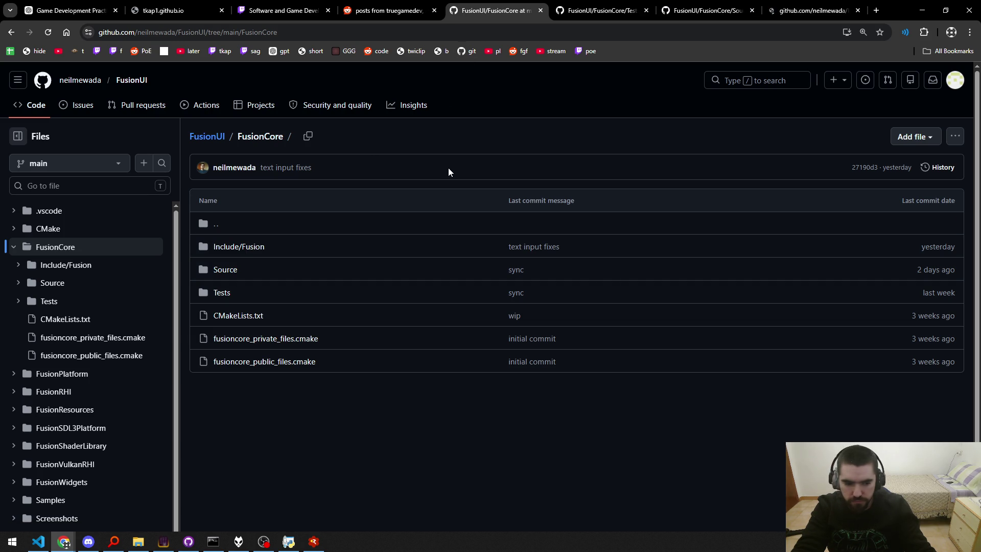
{"action": "left_click", "coordinate": [540, 11]}
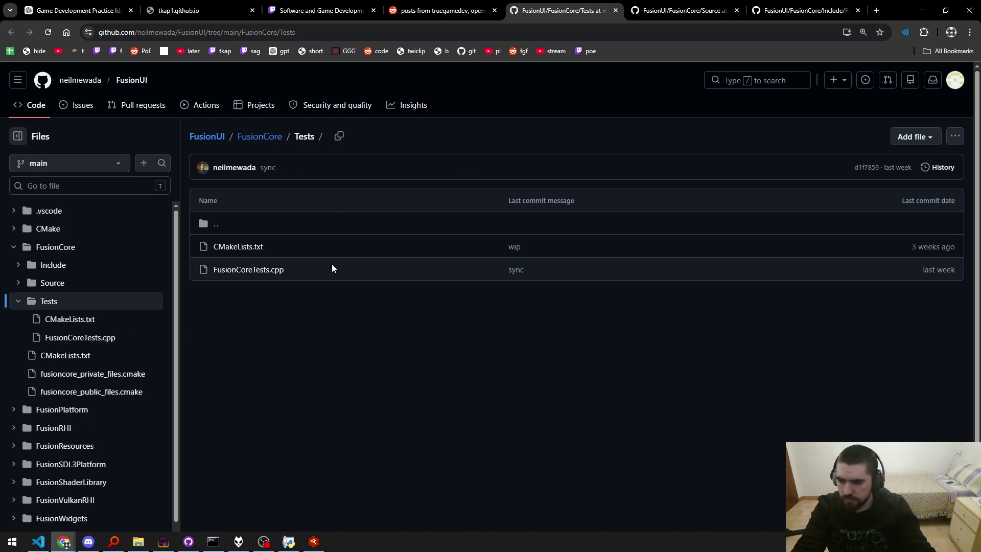
{"action": "left_click", "coordinate": [240, 270]}
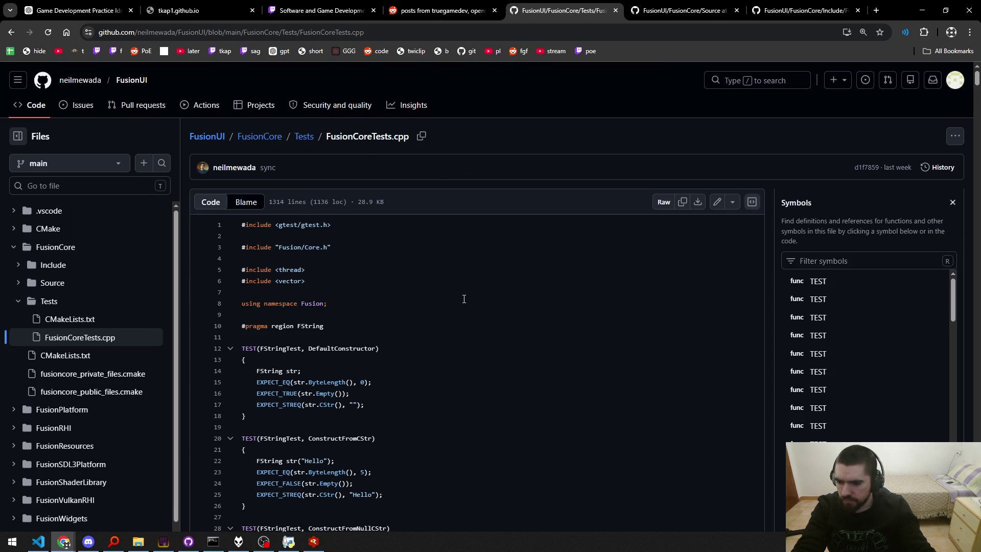
Highlight and then deselect the MoveConstructor test name in FusionCoreTests.cpp.
{"action": "middle_click", "coordinate": [432, 322]}
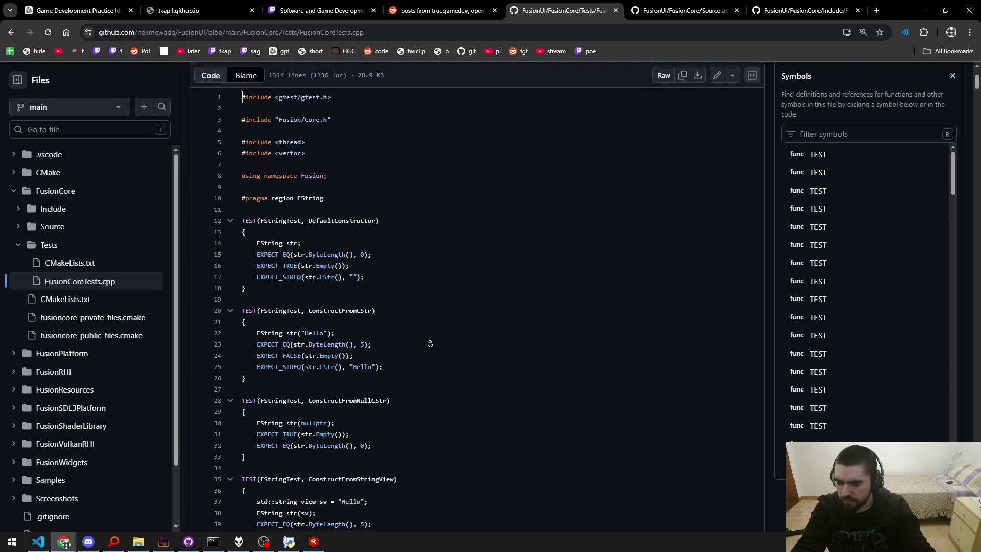
{"action": "left_click", "coordinate": [432, 342]}
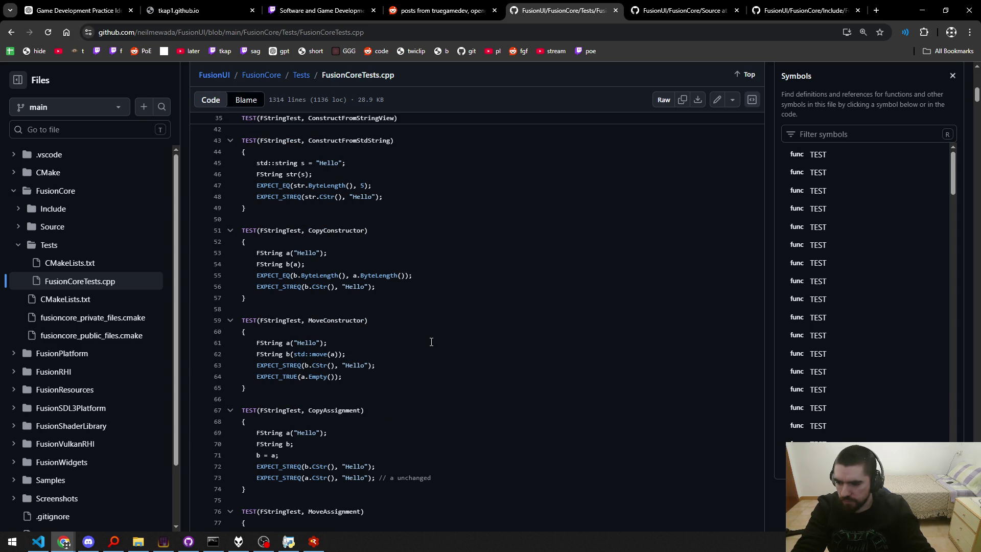
{"action": "left_click_drag", "start_coordinate": [307, 321], "coordinate": [363, 321]}
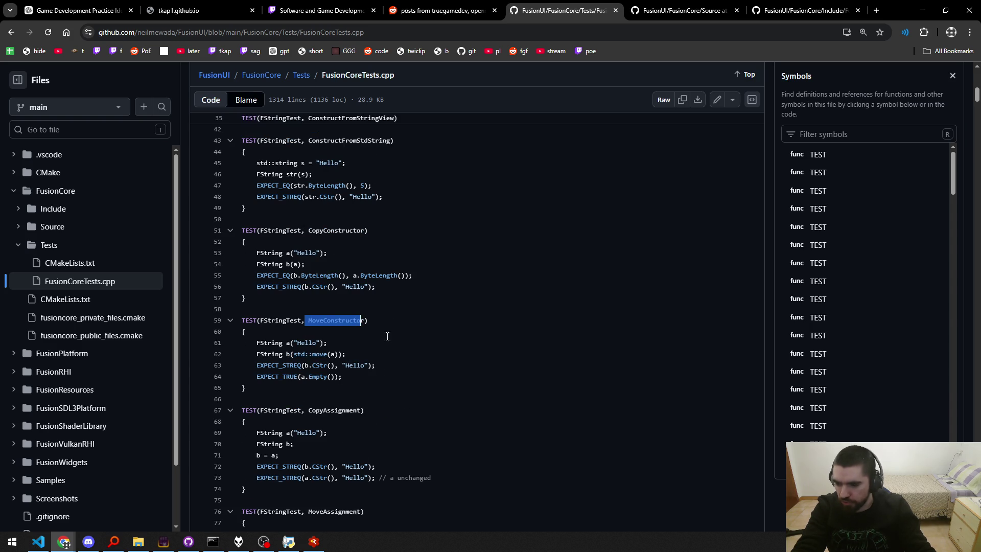
{"action": "left_click", "coordinate": [387, 343]}
{"action": "scroll", "coordinate": [434, 352], "scroll_direction": "down", "scroll_amount": 5}
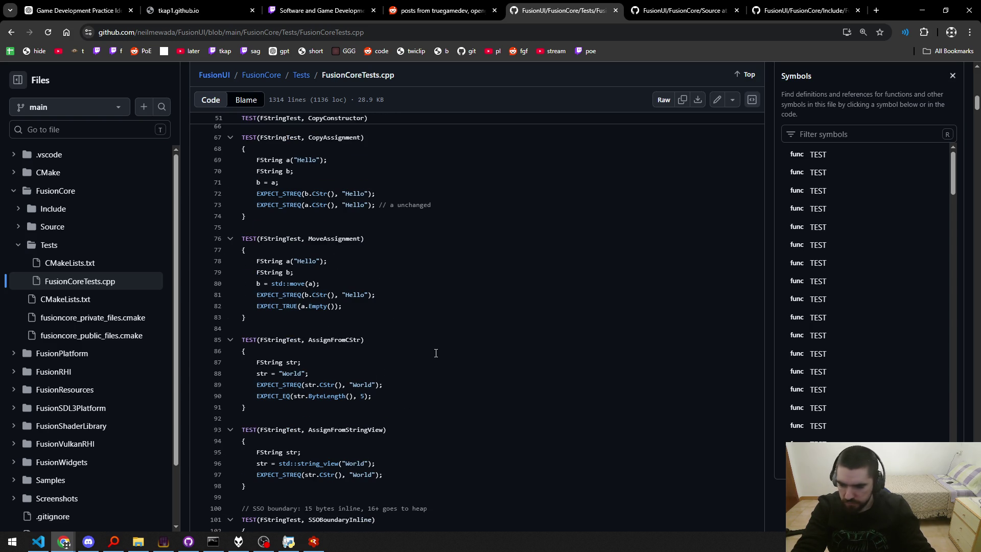
{"action": "scroll", "coordinate": [433, 363], "scroll_direction": "down", "scroll_amount": 3}
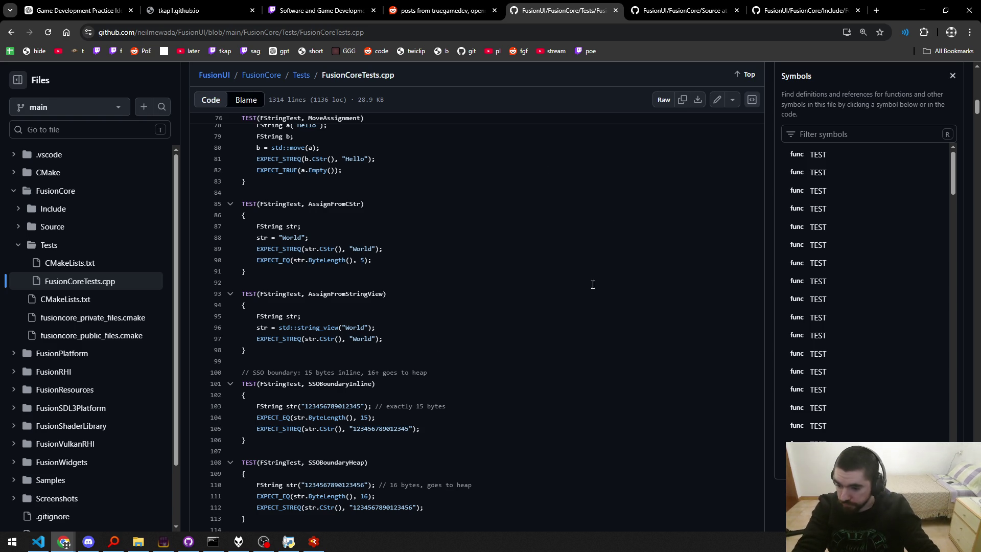
Scroll down through the FArray tests and back up to #pragma region FVec2 near line 527.
{"action": "left_click", "coordinate": [552, 309]}
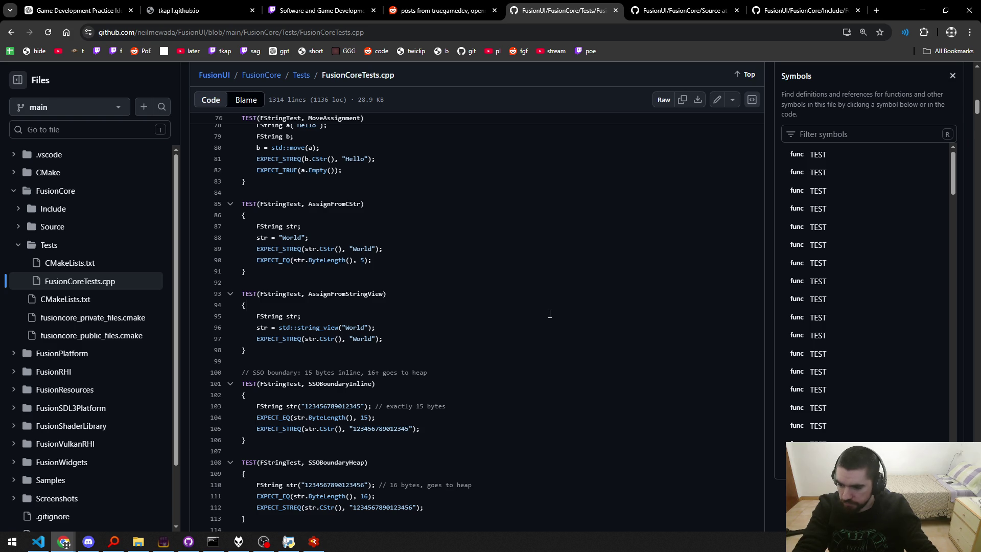
{"action": "scroll", "coordinate": [550, 313], "scroll_direction": "down", "scroll_amount": 20}
{"action": "scroll", "coordinate": [539, 359], "scroll_direction": "down", "scroll_amount": 12}
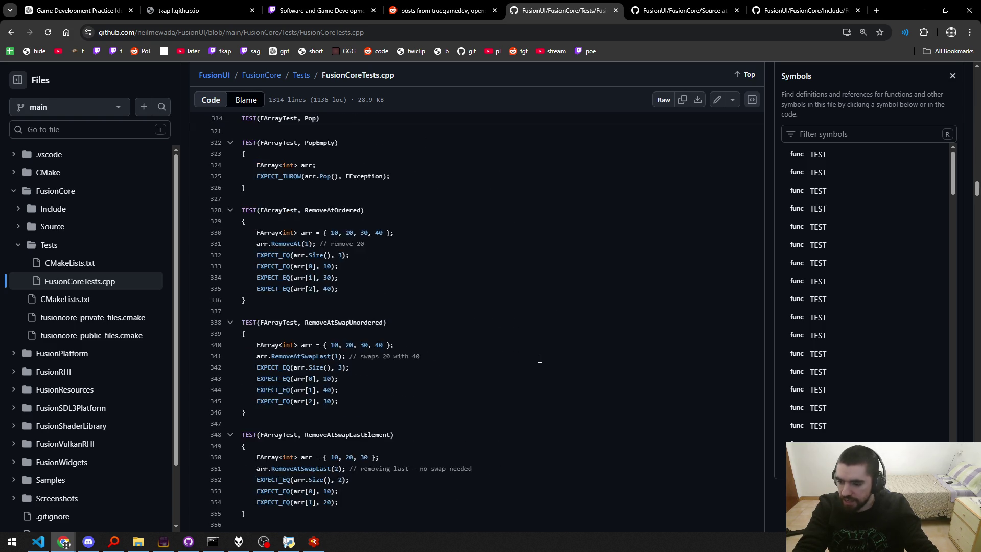
{"action": "scroll", "coordinate": [540, 359], "scroll_direction": "down", "scroll_amount": 15}
{"action": "scroll", "coordinate": [536, 378], "scroll_direction": "down", "scroll_amount": 8}
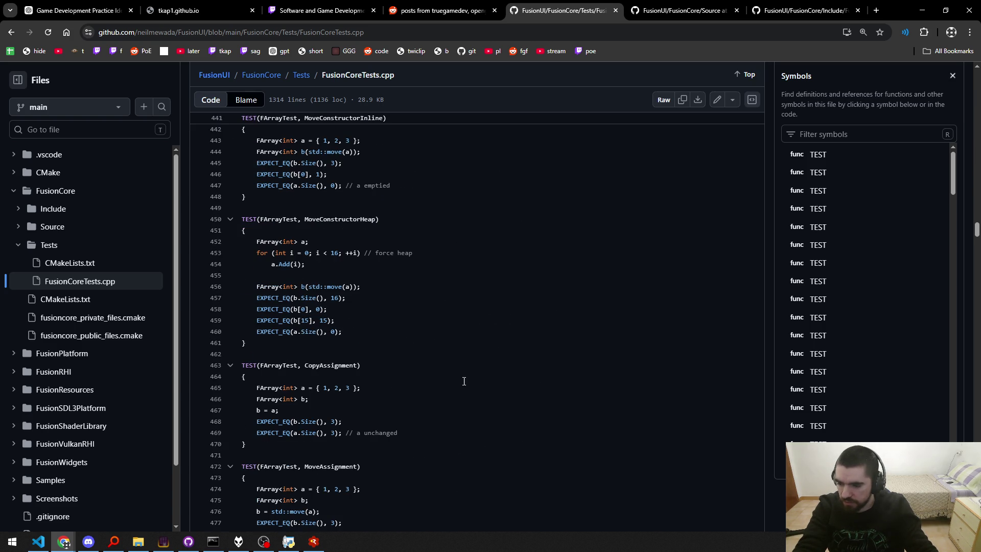
{"action": "scroll", "coordinate": [464, 380], "scroll_direction": "down", "scroll_amount": 20}
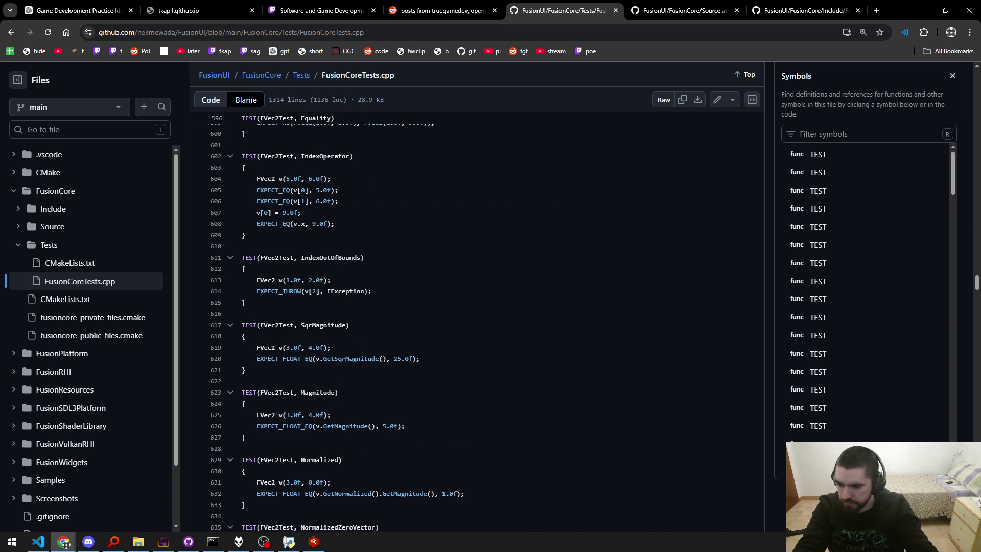
{"action": "scroll", "coordinate": [361, 341], "scroll_direction": "down", "scroll_amount": 18}
{"action": "scroll", "coordinate": [360, 341], "scroll_direction": "up", "scroll_amount": 5}
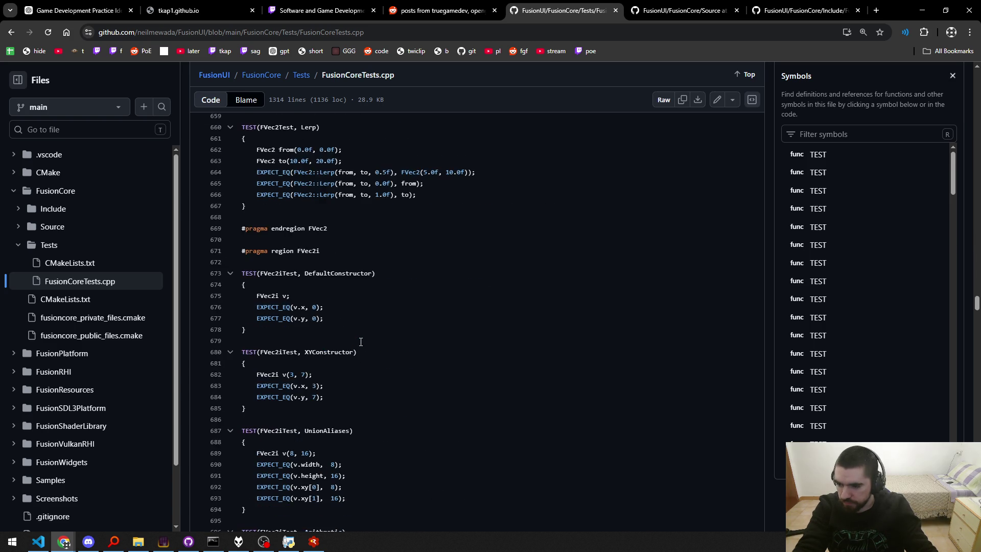
{"action": "scroll", "coordinate": [360, 341], "scroll_direction": "up", "scroll_amount": 5}
{"action": "scroll", "coordinate": [361, 341], "scroll_direction": "up", "scroll_amount": 13}
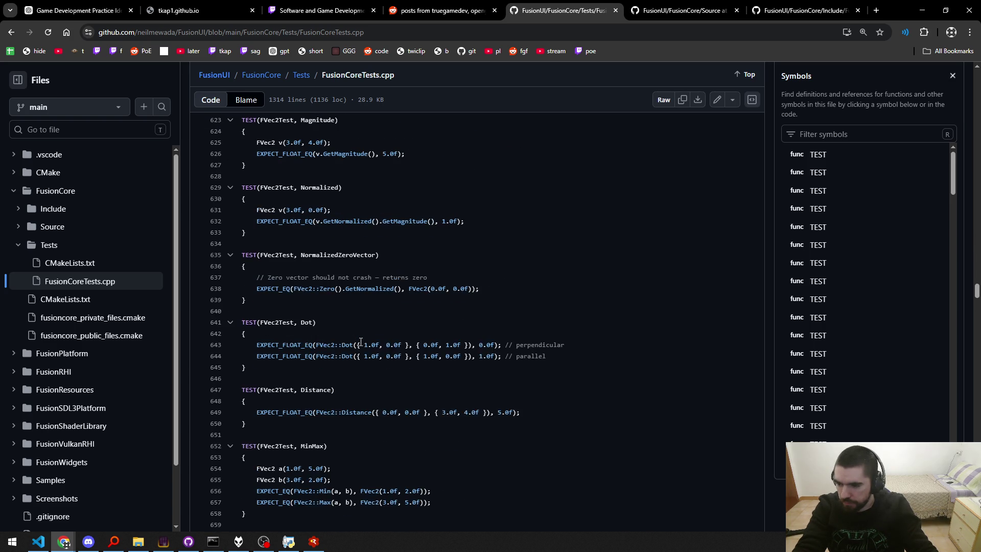
{"action": "scroll", "coordinate": [361, 341], "scroll_direction": "up", "scroll_amount": 10}
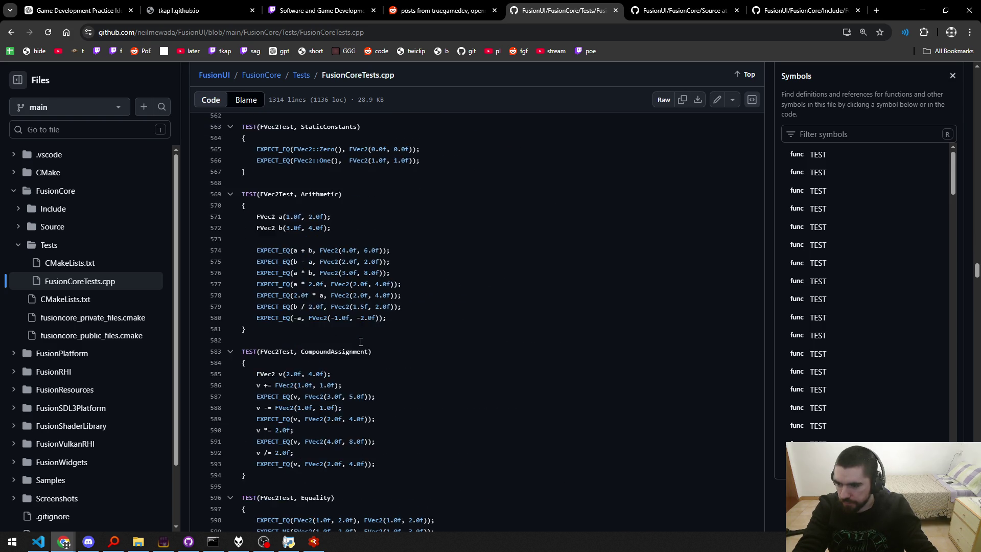
{"action": "scroll", "coordinate": [360, 342], "scroll_direction": "up", "scroll_amount": 3}
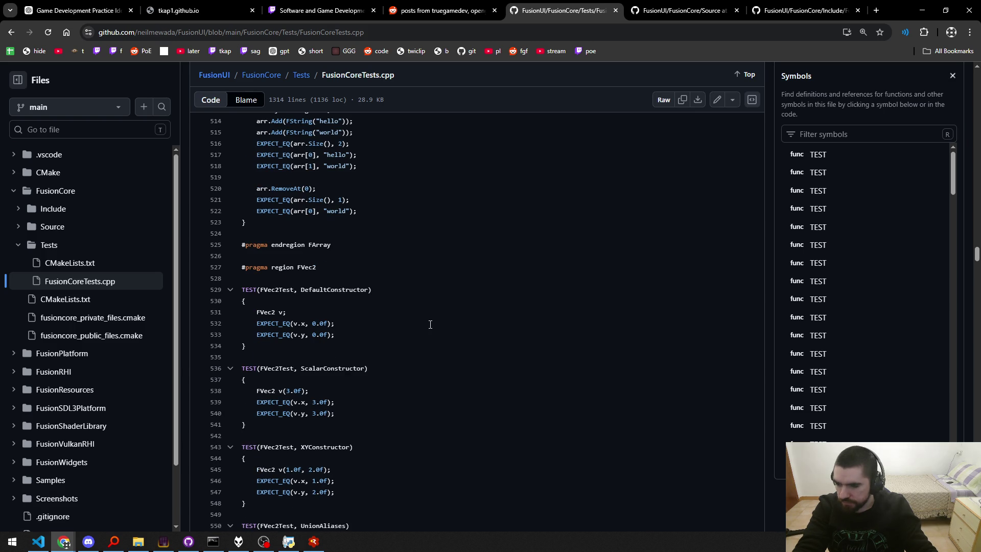
Select the FVec2 DefaultConstructor test block and its line 532 assertion to study them.
{"action": "mouse_move", "coordinate": [355, 347]}
{"action": "left_mouse_down"}
{"action": "mouse_move", "coordinate": [247, 305]}
{"action": "mouse_move", "coordinate": [243, 288]}
{"action": "left_mouse_up"}
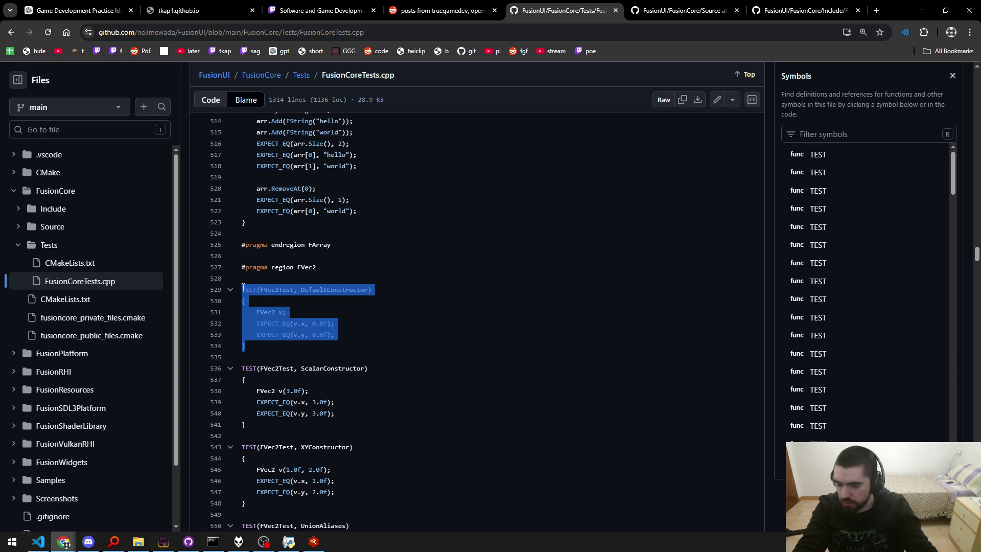
{"action": "left_click", "coordinate": [381, 319]}
{"action": "left_click_drag", "start_coordinate": [355, 347], "coordinate": [243, 290]}
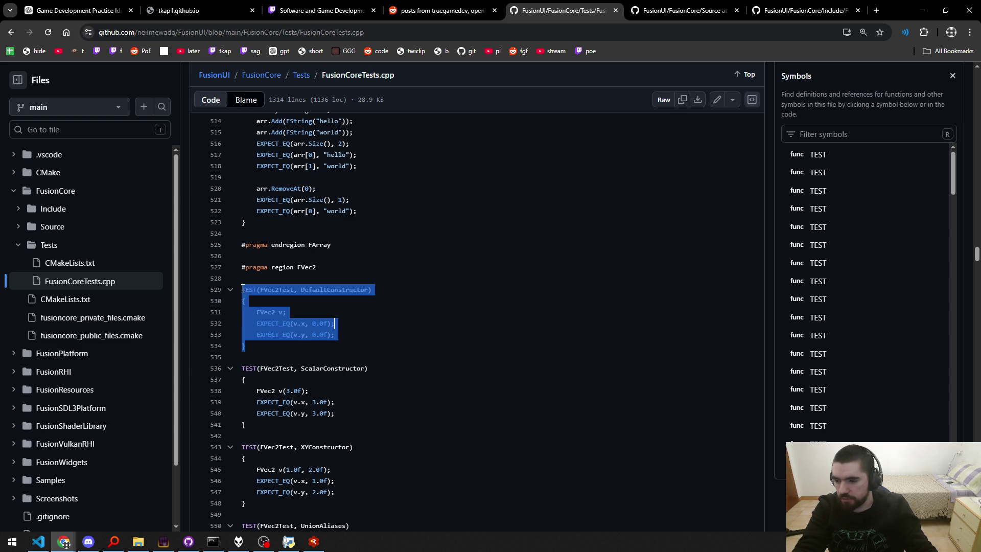
{"action": "left_click", "coordinate": [388, 323]}
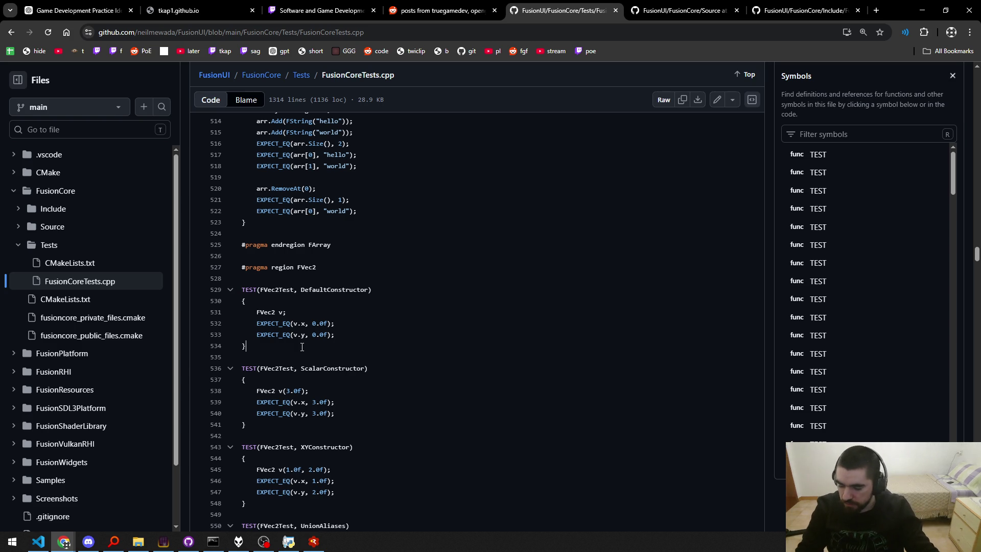
{"action": "mouse_move", "coordinate": [337, 325]}
{"action": "left_mouse_down"}
{"action": "mouse_move", "coordinate": [243, 309]}
{"action": "mouse_move", "coordinate": [235, 297]}
{"action": "left_mouse_up"}
{"action": "left_click_drag", "start_coordinate": [292, 324], "coordinate": [335, 324]}
{"action": "left_click", "coordinate": [386, 332]}
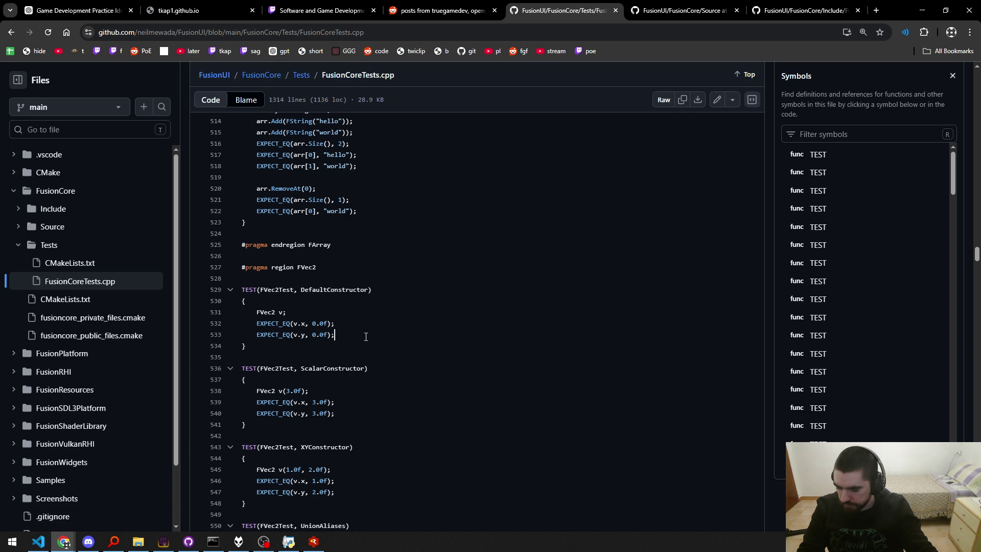
Select the FVec2 XYConstructor test, then scroll down to the FVec2i region near line 671.
{"action": "scroll", "coordinate": [437, 336], "scroll_direction": "down", "scroll_amount": 1}
{"action": "left_click_drag", "start_coordinate": [284, 390], "coordinate": [249, 336]}
{"action": "scroll", "coordinate": [388, 341], "scroll_direction": "down", "scroll_amount": 3}
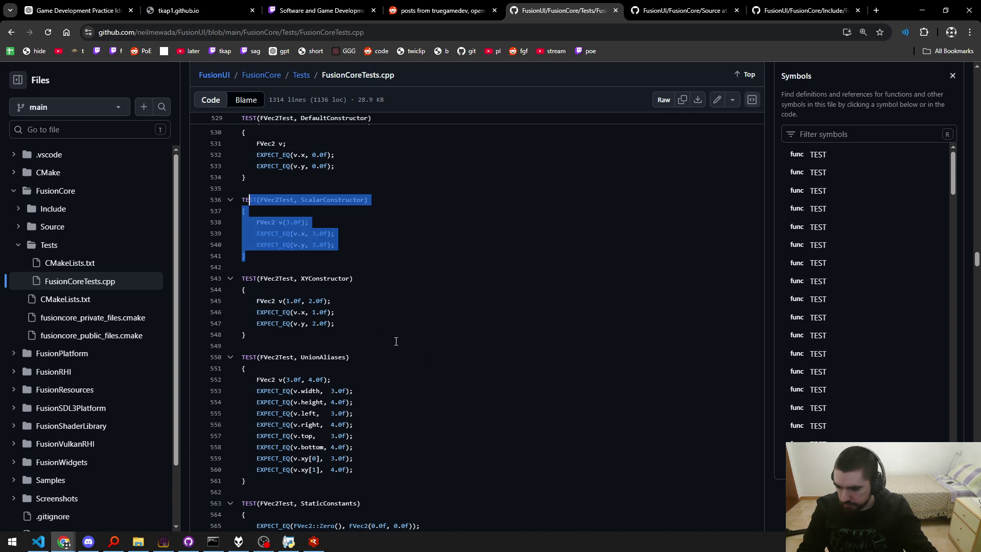
{"action": "key", "text": "Escape"}
{"action": "mouse_move", "coordinate": [329, 331]}
{"action": "left_mouse_down"}
{"action": "mouse_move", "coordinate": [232, 301]}
{"action": "mouse_move", "coordinate": [221, 276]}
{"action": "left_mouse_up"}
{"action": "left_click", "coordinate": [455, 305]}
{"action": "scroll", "coordinate": [455, 305], "scroll_direction": "down", "scroll_amount": 3}
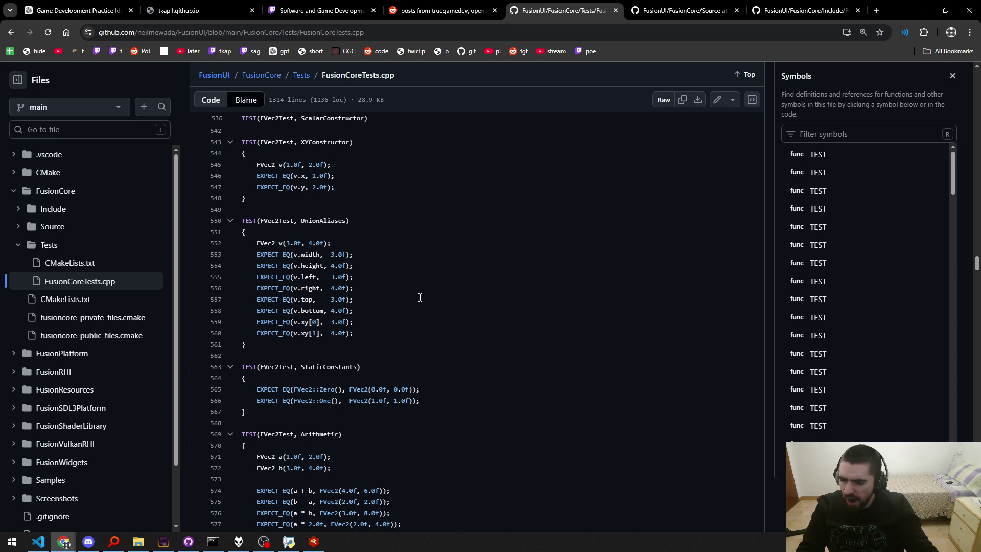
{"action": "scroll", "coordinate": [413, 295], "scroll_direction": "down", "scroll_amount": 3}
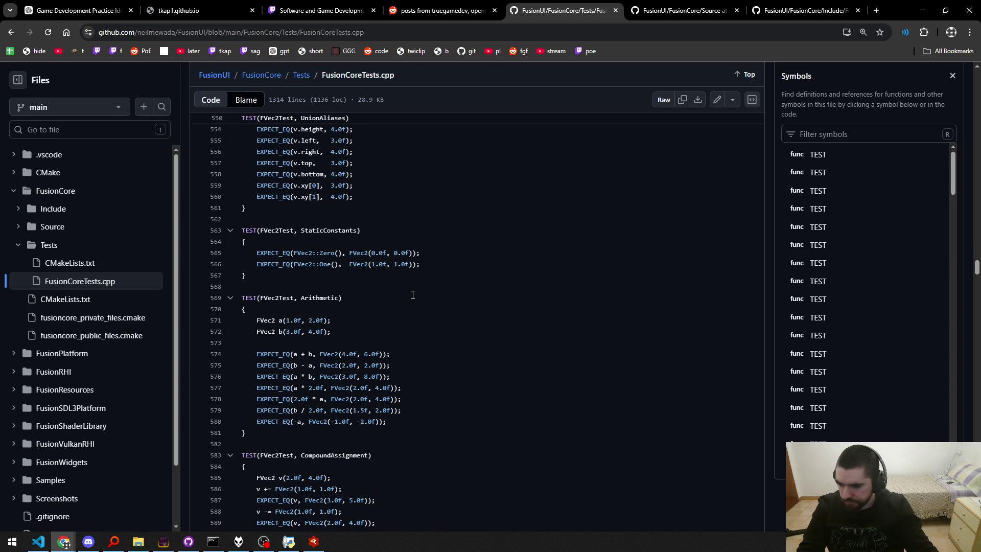
{"action": "scroll", "coordinate": [413, 294], "scroll_direction": "down", "scroll_amount": 10}
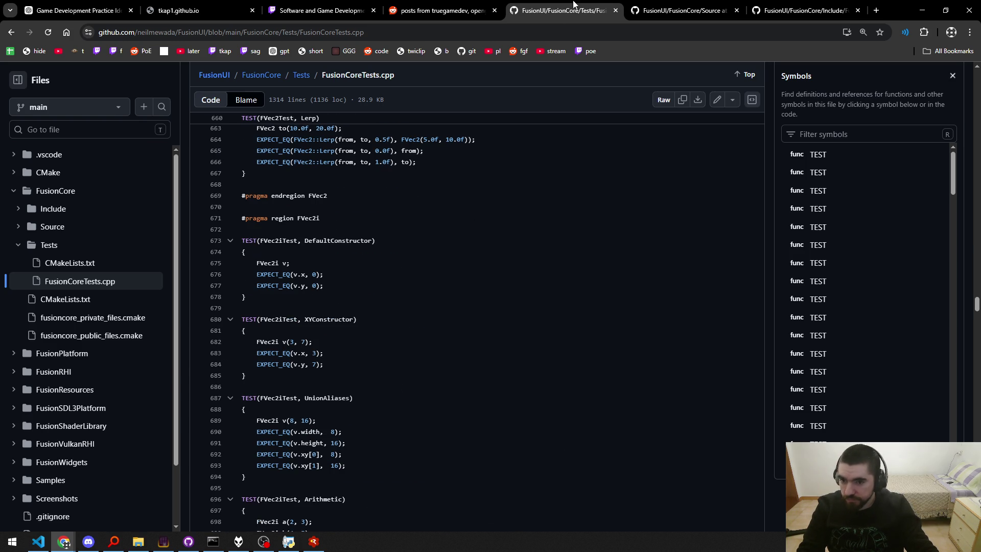
Close FusionCoreTests.cpp, then flip between the Include/Fusion and FusionCore Source folder tabs.
{"action": "key", "text": "ctrl+w"}
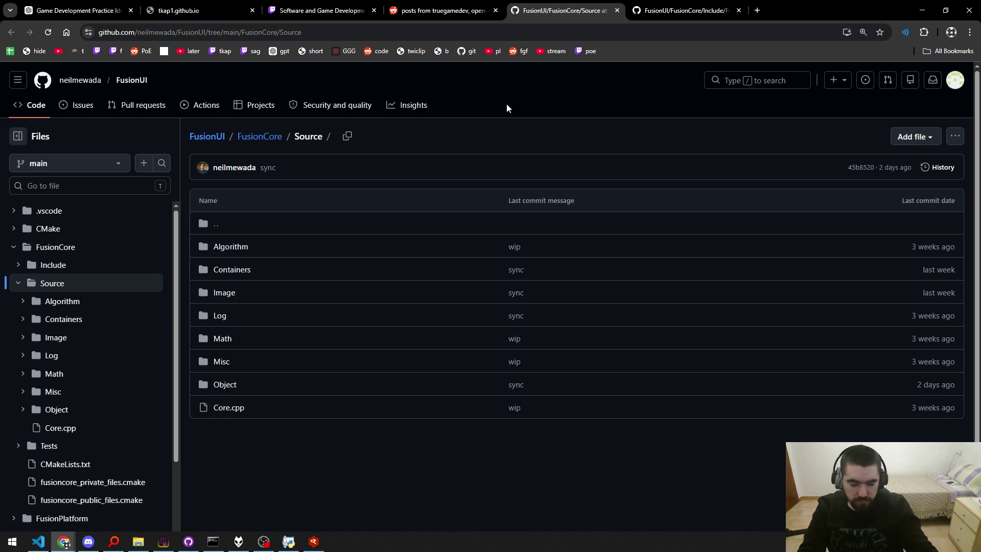
{"action": "left_click", "coordinate": [686, 5]}
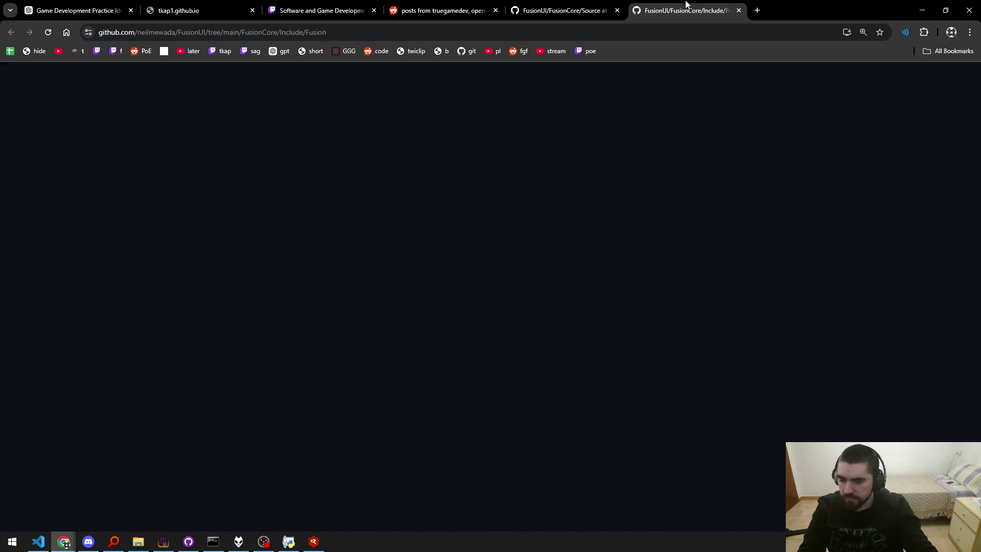
{"action": "left_click", "coordinate": [549, 6]}
{"action": "left_click", "coordinate": [687, 6]}
{"action": "left_click", "coordinate": [562, 6]}
{"action": "left_click", "coordinate": [695, 5]}
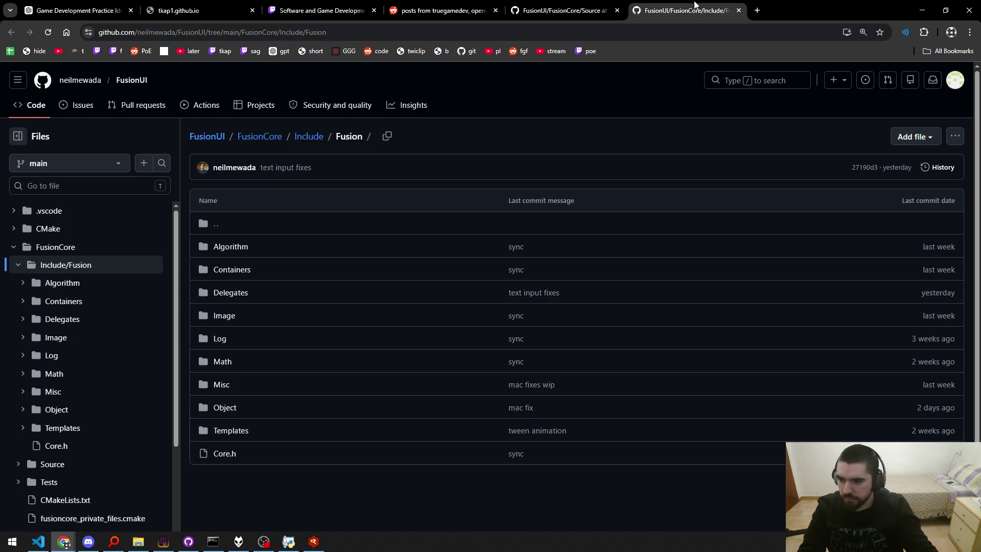
{"action": "left_click", "coordinate": [562, 10]}
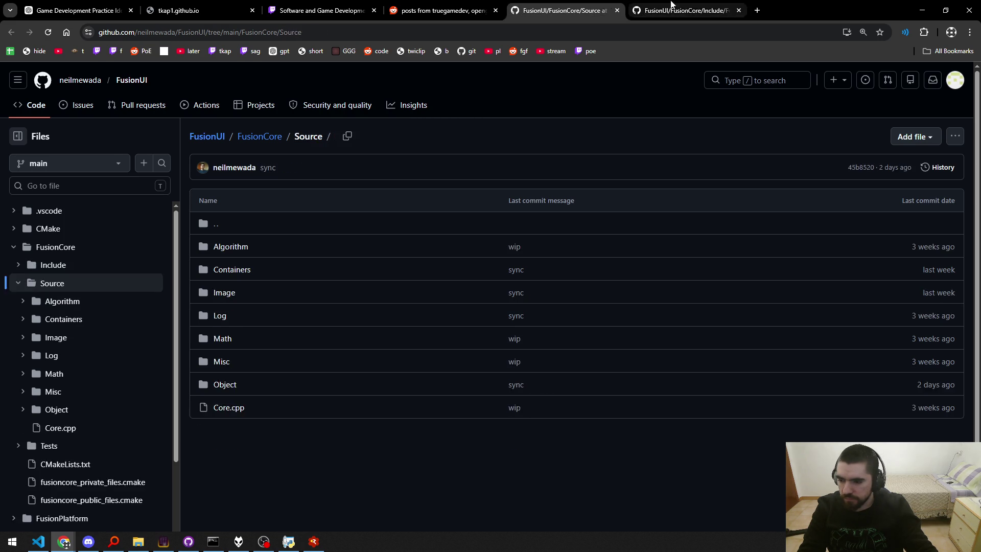
Inspect Core.cpp's single #include "Fusion/Core.h" line, then close it back to Source.
{"action": "left_click", "coordinate": [228, 409], "text": "ctrl+shift"}
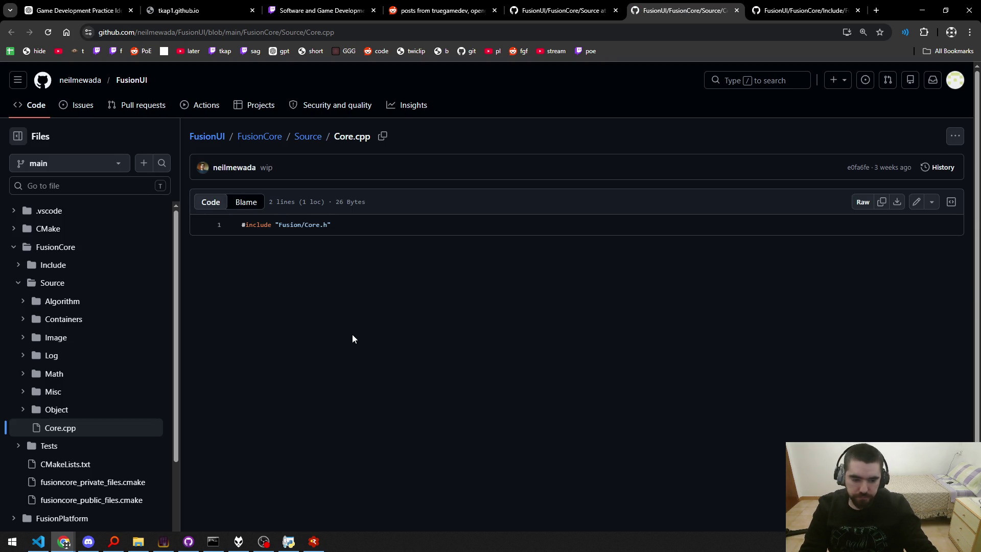
{"action": "left_click_drag", "start_coordinate": [339, 225], "coordinate": [243, 226]}
{"action": "left_click", "coordinate": [288, 261]}
{"action": "left_click_drag", "start_coordinate": [331, 226], "coordinate": [235, 228]}
{"action": "left_click", "coordinate": [282, 257]}
{"action": "left_click_drag", "start_coordinate": [331, 225], "coordinate": [240, 225]}
{"action": "left_click", "coordinate": [346, 232]}
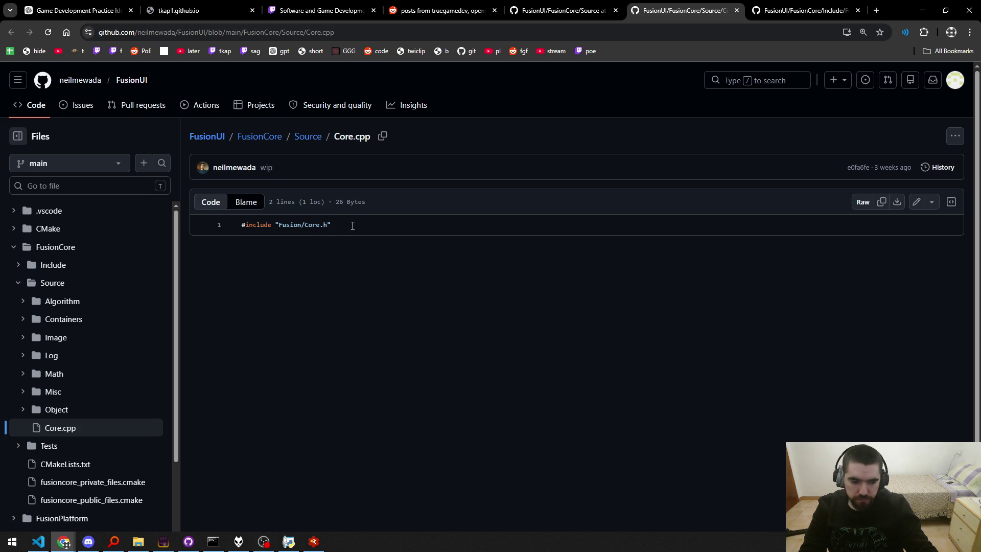
{"action": "left_click_drag", "start_coordinate": [339, 225], "coordinate": [234, 228]}
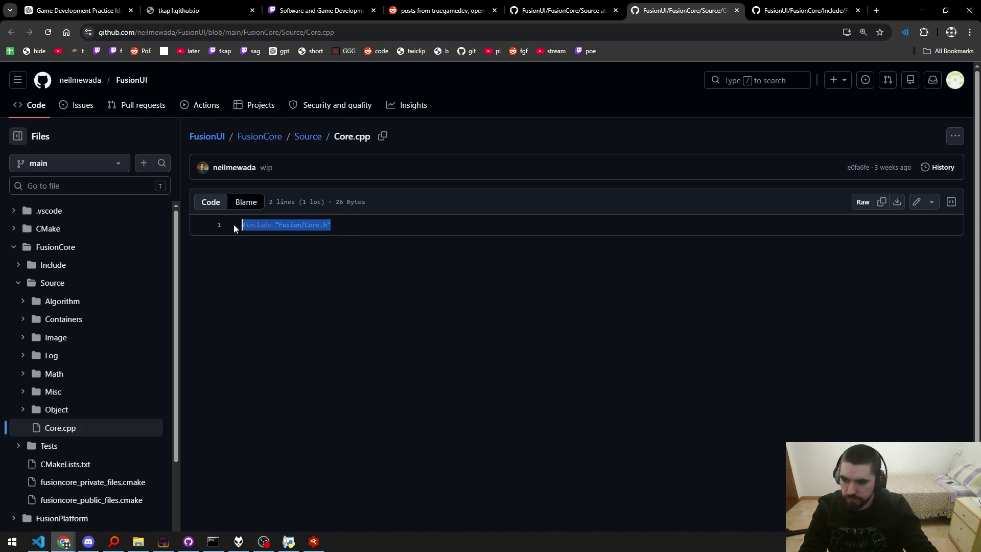
{"action": "left_click", "coordinate": [306, 249]}
{"action": "left_click_drag", "start_coordinate": [323, 244], "coordinate": [222, 238]}
{"action": "left_click", "coordinate": [389, 250]}
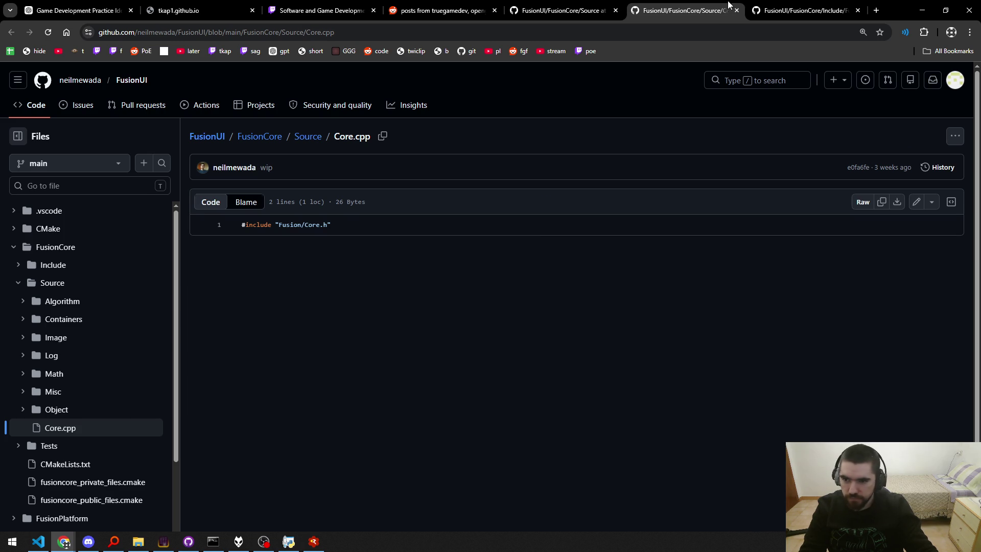
{"action": "key", "text": "ctrl+w"}
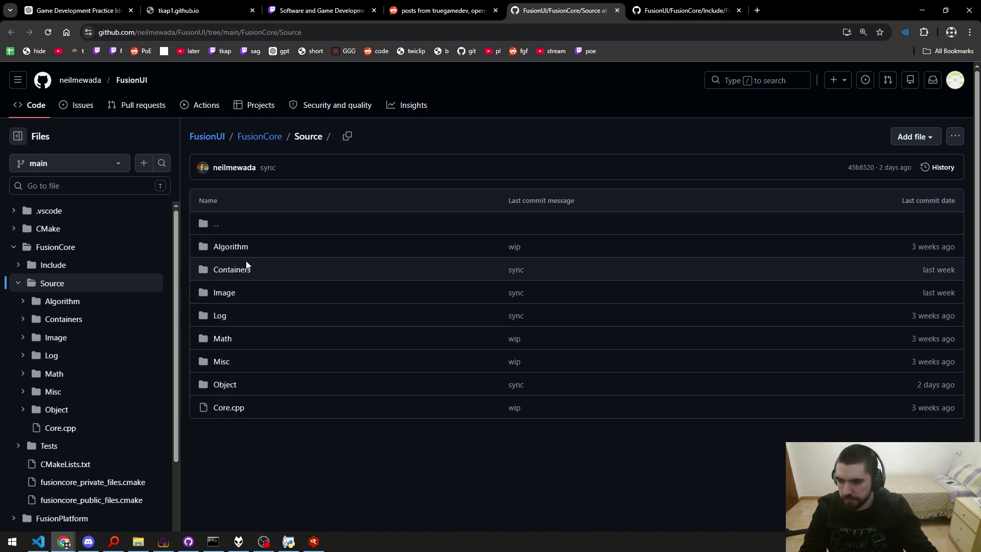
Open the Algorithm, Containers, Image, Log, Math, Misc and Object folders in background tabs.
{"action": "middle_click", "coordinate": [242, 248]}
{"action": "middle_click", "coordinate": [242, 270]}
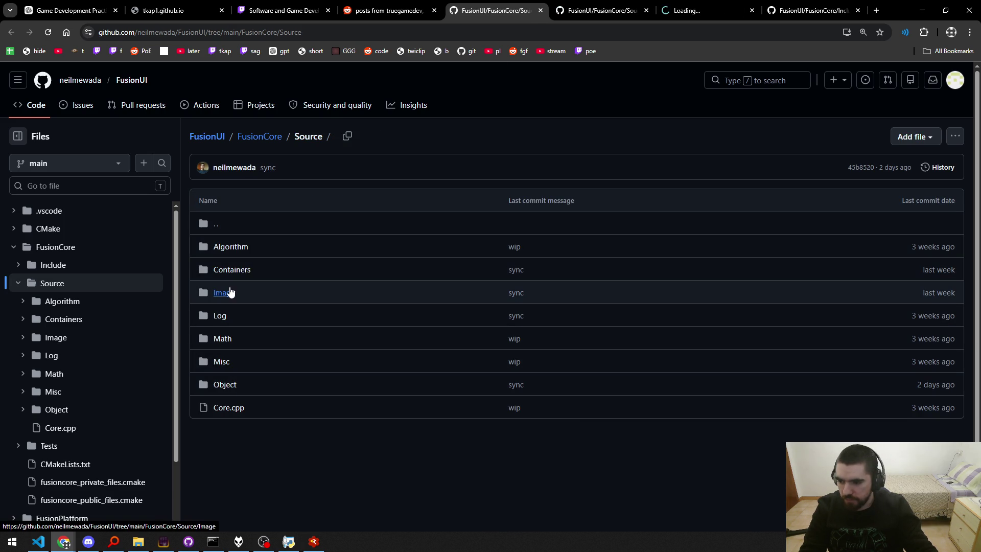
{"action": "middle_click", "coordinate": [229, 293]}
{"action": "middle_click", "coordinate": [220, 318]}
{"action": "middle_click", "coordinate": [229, 344]}
{"action": "middle_click", "coordinate": [225, 363]}
{"action": "middle_click", "coordinate": [223, 384]}
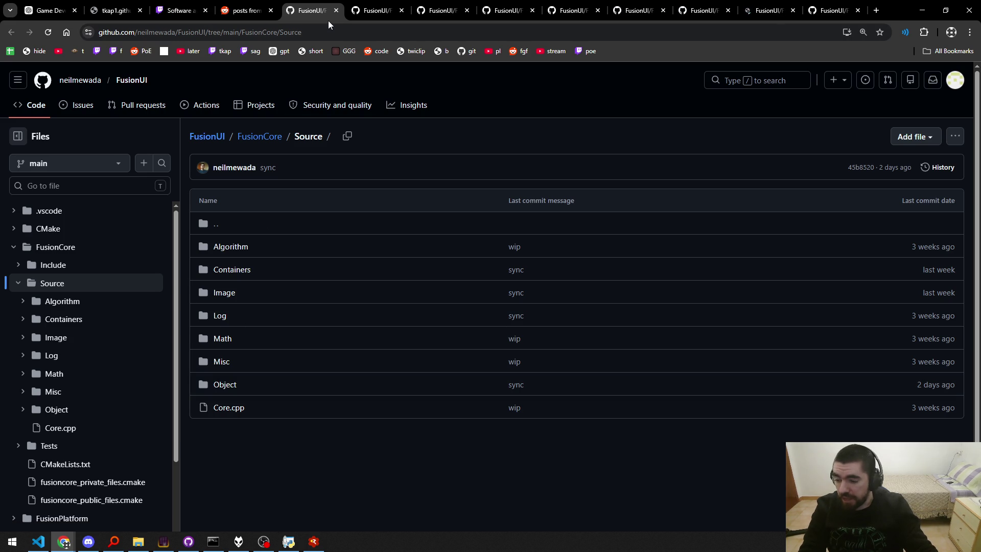
Read Hash.cpp in the Algorithm folder tab, then close it.
{"action": "left_click", "coordinate": [358, 11]}
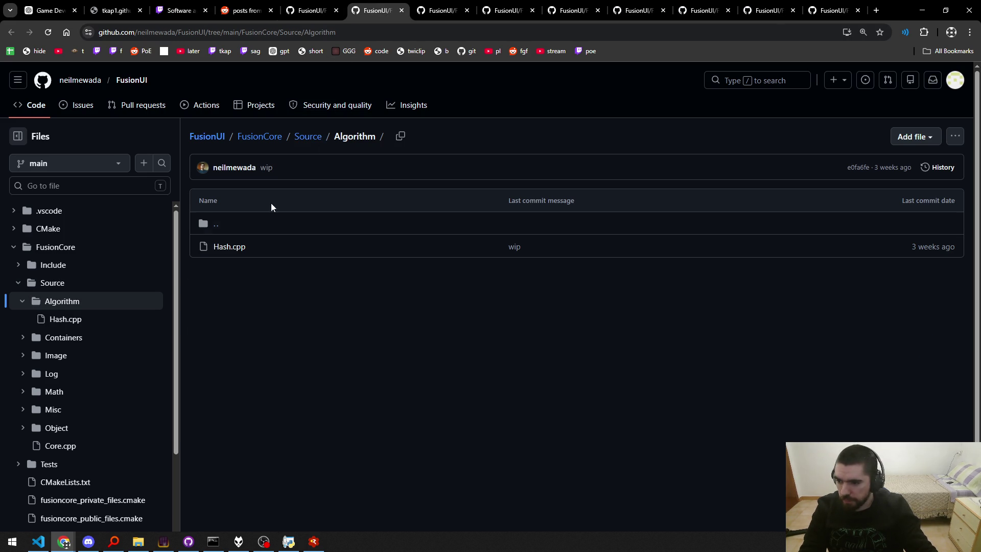
{"action": "left_click", "coordinate": [226, 249]}
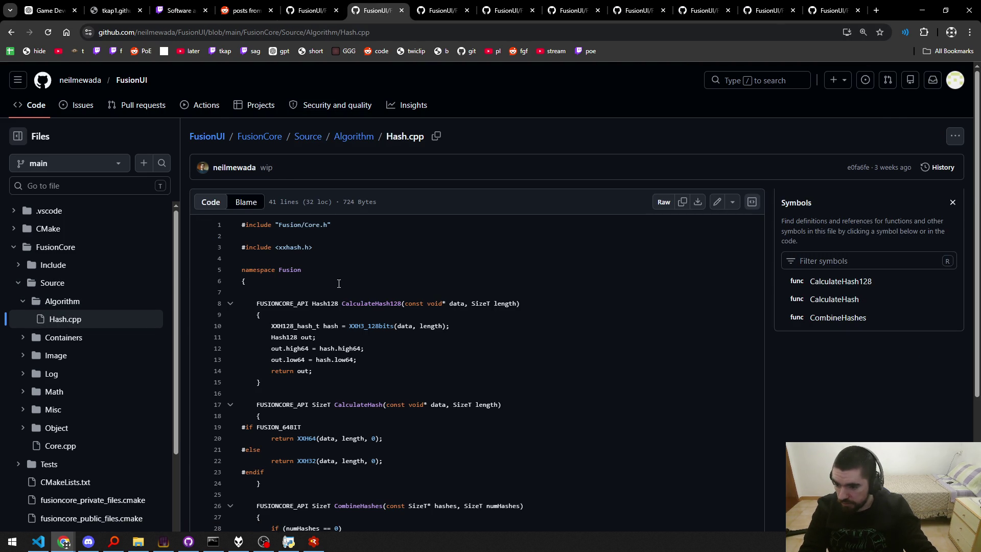
{"action": "scroll", "coordinate": [339, 283], "scroll_direction": "down", "scroll_amount": 4}
{"action": "left_click", "coordinate": [401, 10]}
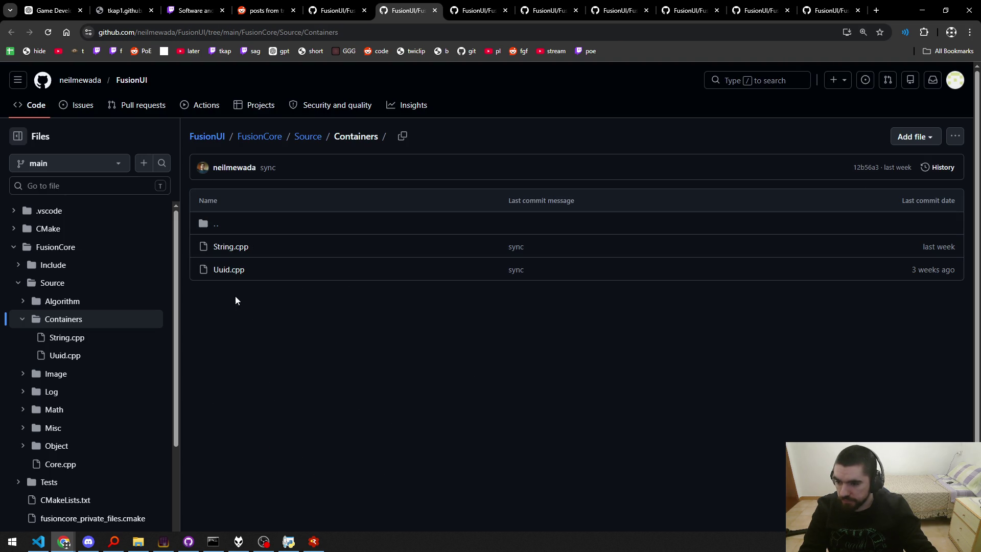
Read Uuid.cpp in the Containers folder, then close its tab.
{"action": "left_click", "coordinate": [235, 269]}
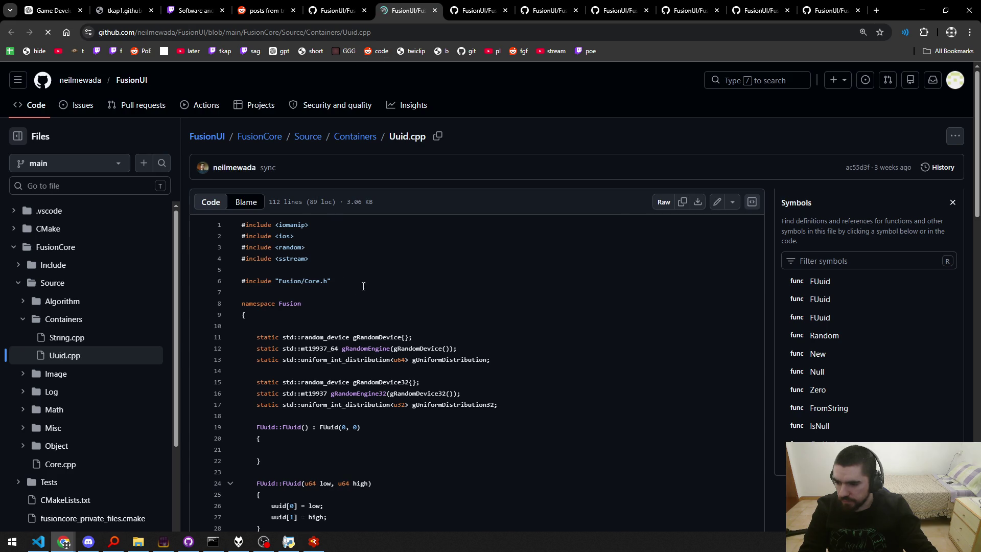
{"action": "scroll", "coordinate": [403, 294], "scroll_direction": "down", "scroll_amount": 10}
{"action": "scroll", "coordinate": [404, 294], "scroll_direction": "down", "scroll_amount": 8}
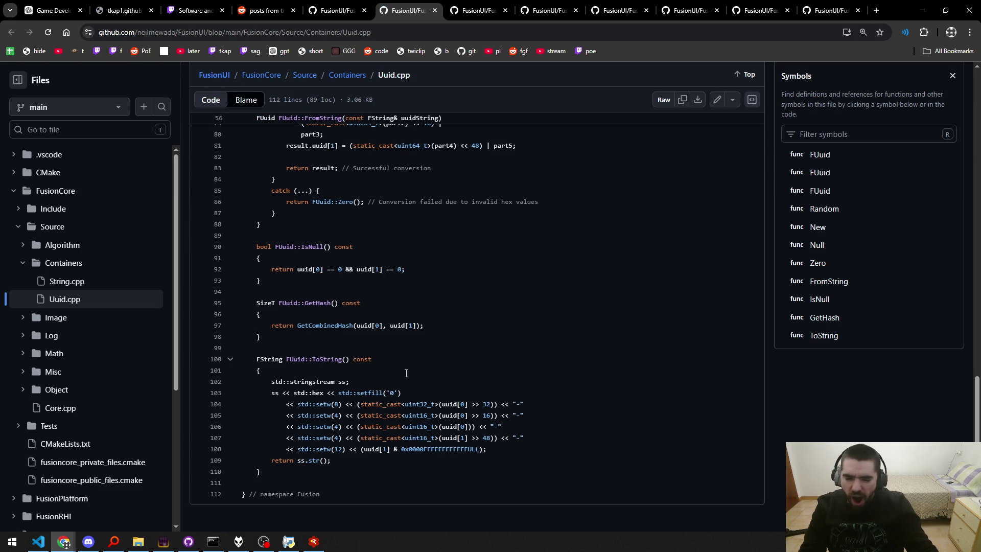
{"action": "key", "text": "ctrl+w"}
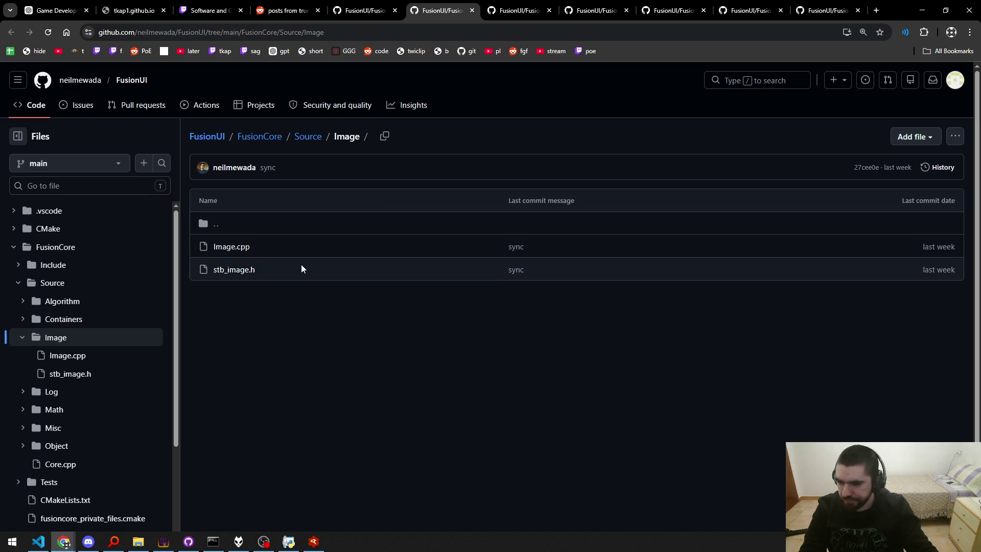
Read Image.cpp in the Image folder, then move on to the Log folder.
{"action": "left_click", "coordinate": [235, 247]}
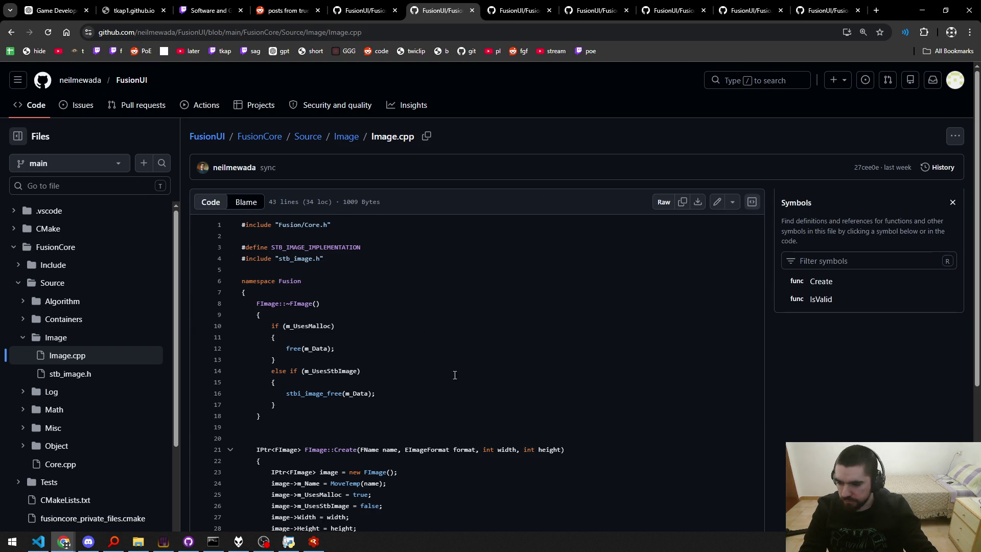
{"action": "scroll", "coordinate": [389, 420], "scroll_direction": "down", "scroll_amount": 4}
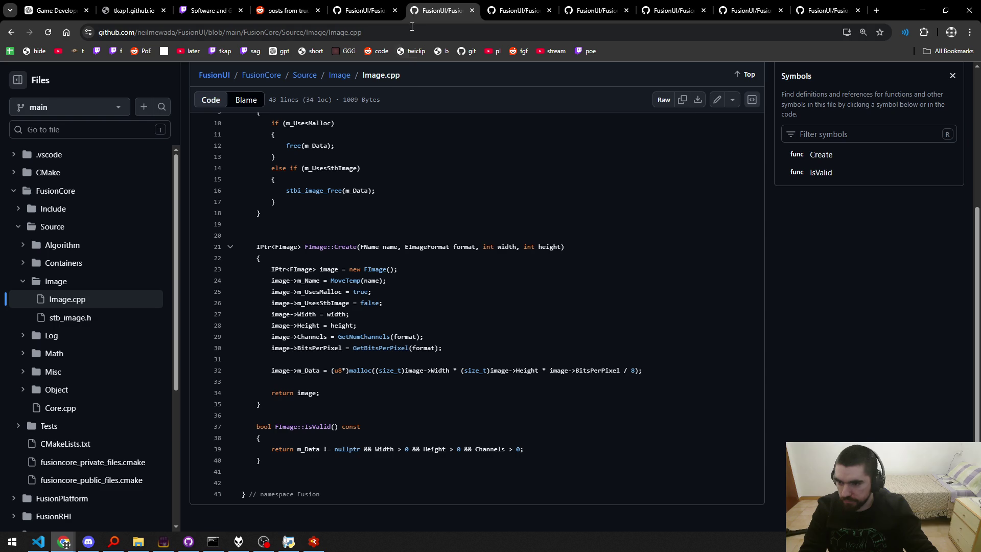
{"action": "key", "text": "alt+Left"}
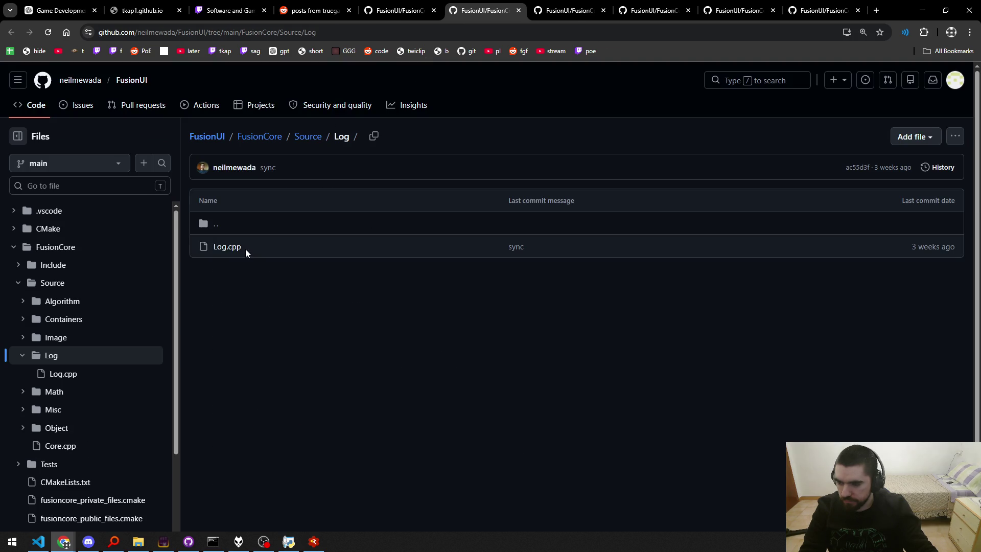
Close the Log and Math tabs, then read and close Assert.cpp.
{"action": "middle_click", "coordinate": [462, 18]}
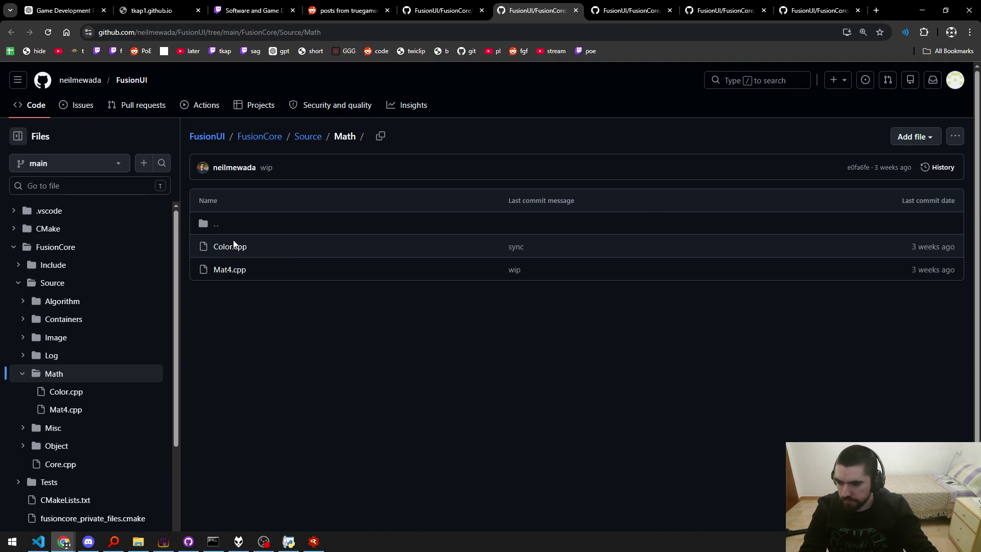
{"action": "key", "text": "ctrl+w"}
{"action": "left_click", "coordinate": [231, 249]}
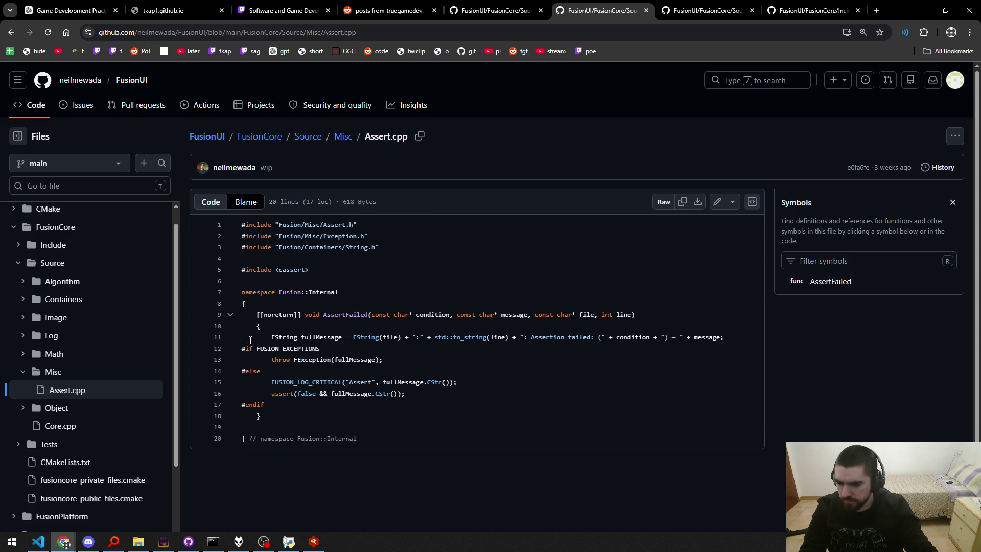
{"action": "key", "text": "ctrl+w"}
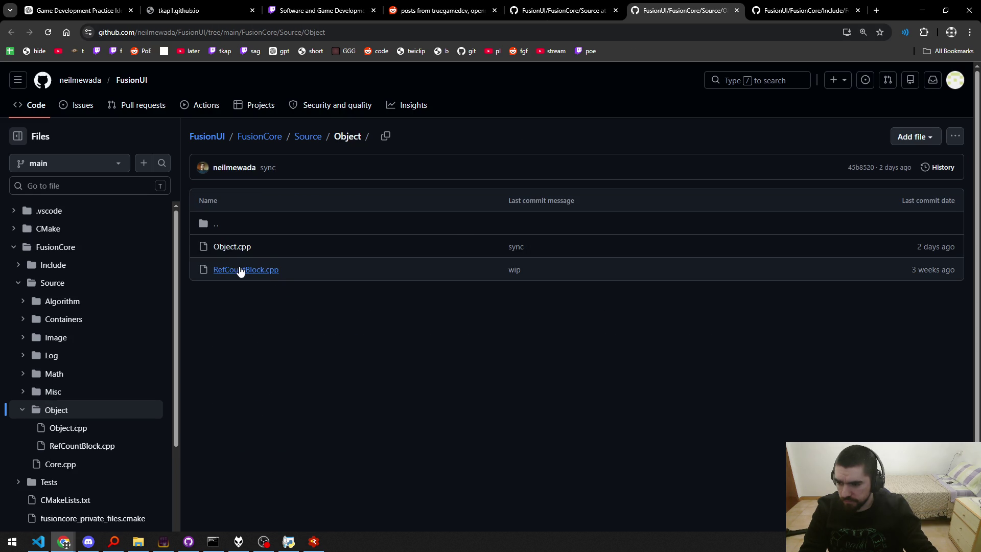
Read RefCountBlock.cpp, marking its memory order and delete this lines, then close it and the Object tab.
{"action": "middle_click", "coordinate": [236, 274]}
{"action": "key", "text": "ctrl+Tab"}
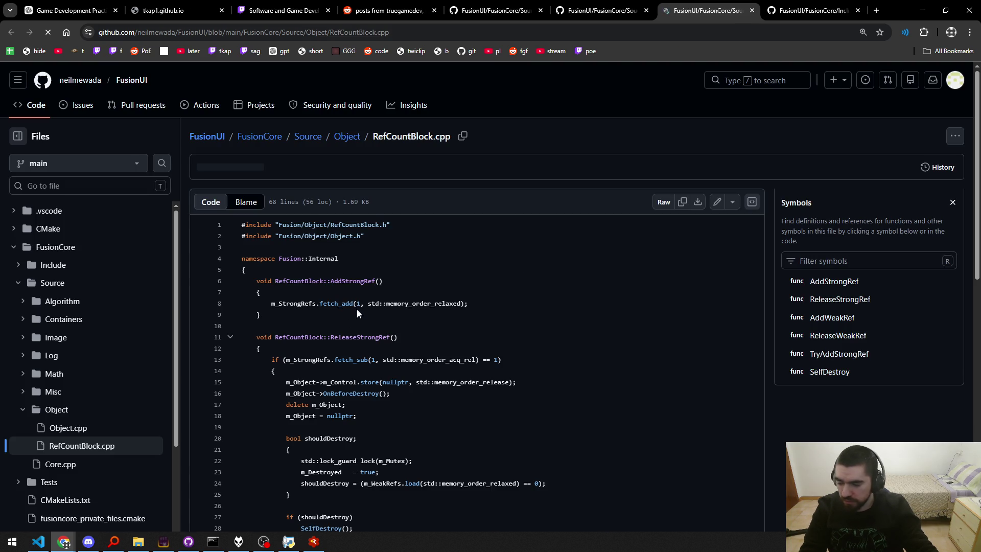
{"action": "left_click_drag", "start_coordinate": [469, 303], "coordinate": [353, 303]}
{"action": "left_click", "coordinate": [475, 301]}
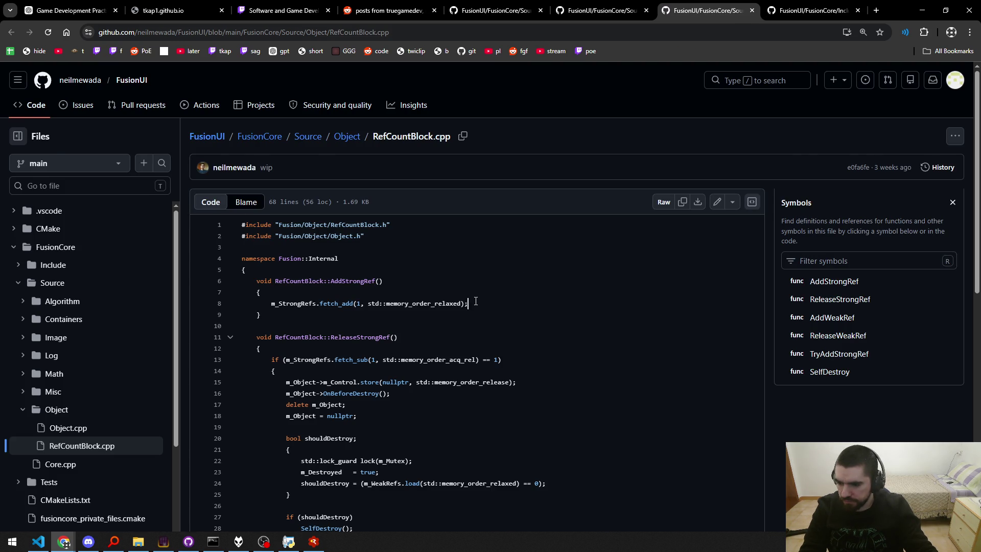
{"action": "scroll", "coordinate": [475, 301], "scroll_direction": "down", "scroll_amount": 3}
{"action": "scroll", "coordinate": [476, 301], "scroll_direction": "down", "scroll_amount": 3}
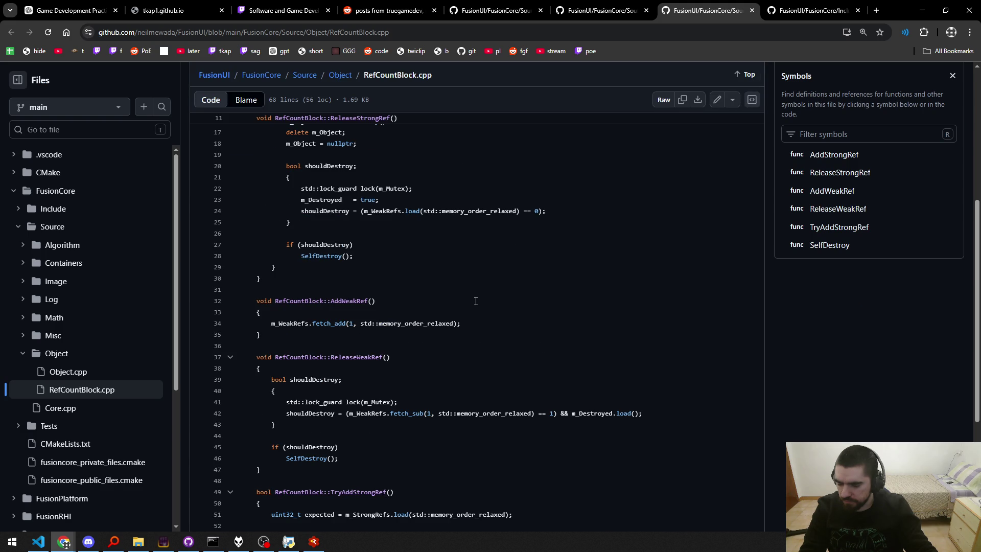
{"action": "scroll", "coordinate": [474, 310], "scroll_direction": "down", "scroll_amount": 3}
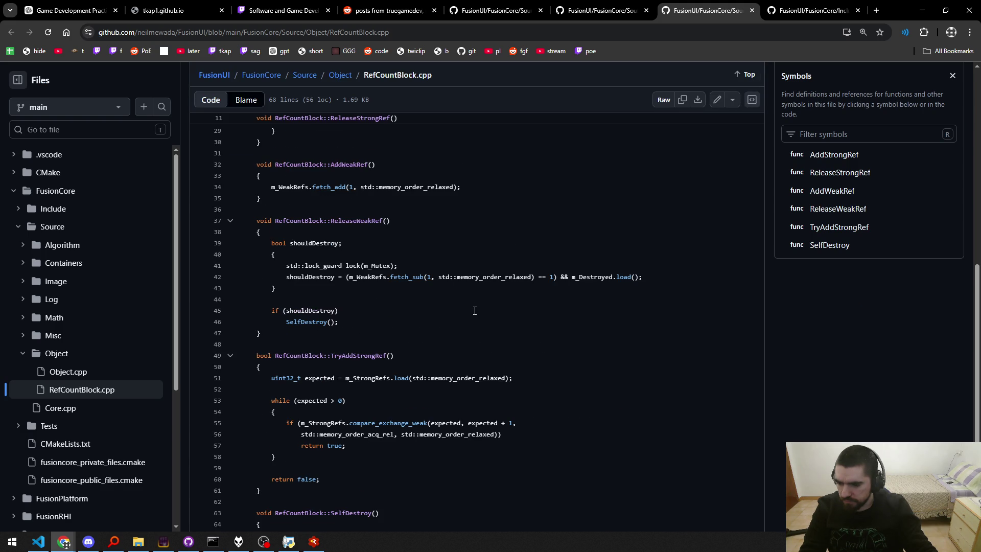
{"action": "scroll", "coordinate": [470, 316], "scroll_direction": "down", "scroll_amount": 3}
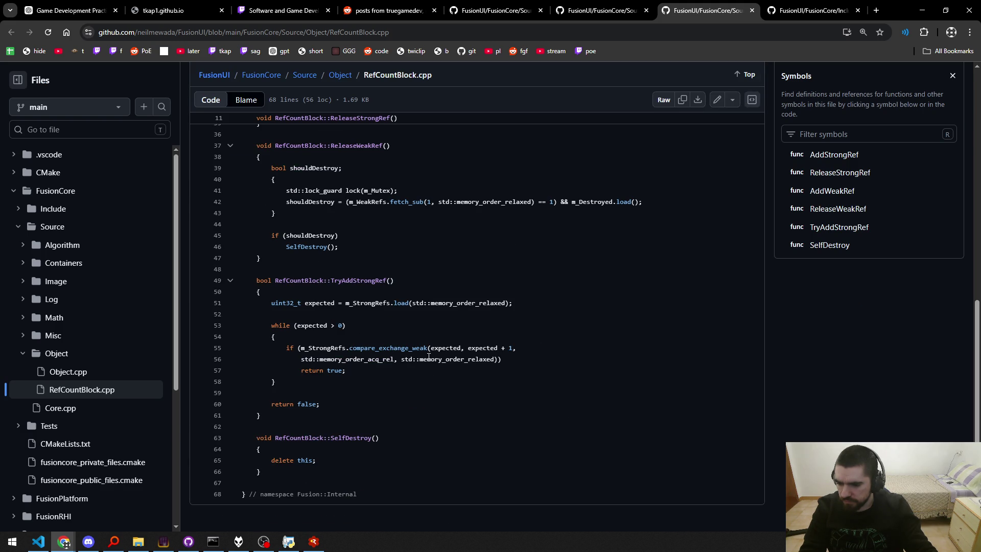
{"action": "left_click_drag", "start_coordinate": [315, 460], "coordinate": [268, 469]}
{"action": "key", "text": "ctrl+w"}
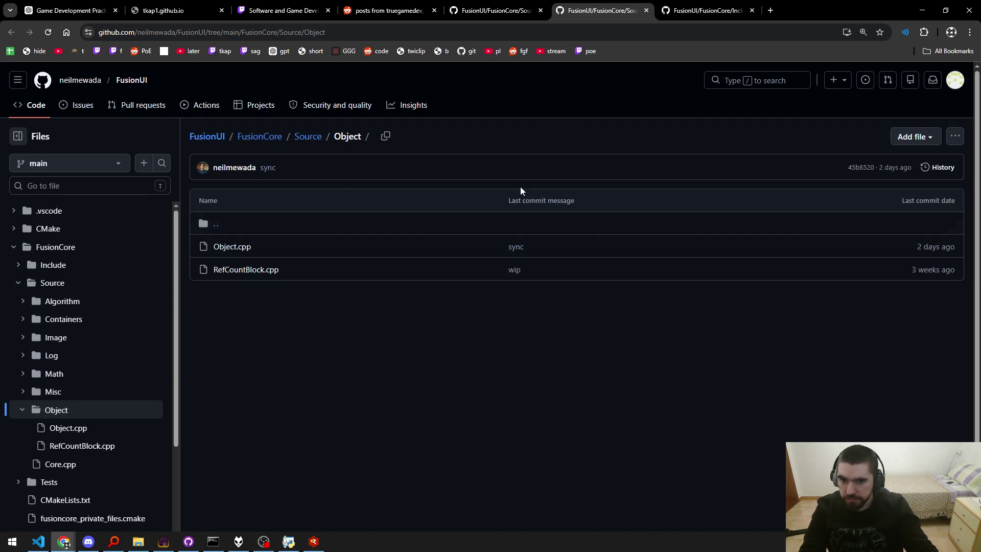
{"action": "key", "text": "ctrl+w"}
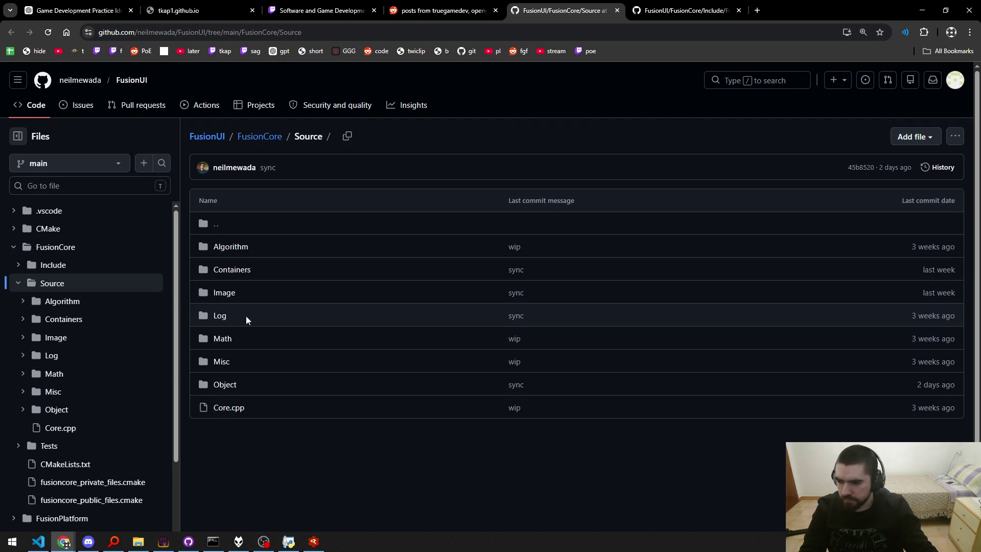
Open Algorithm through Object and Core.cpp in background tabs, then glance at Include/Fusion and Source.
{"action": "middle_click", "coordinate": [240, 250]}
{"action": "middle_click", "coordinate": [231, 269]}
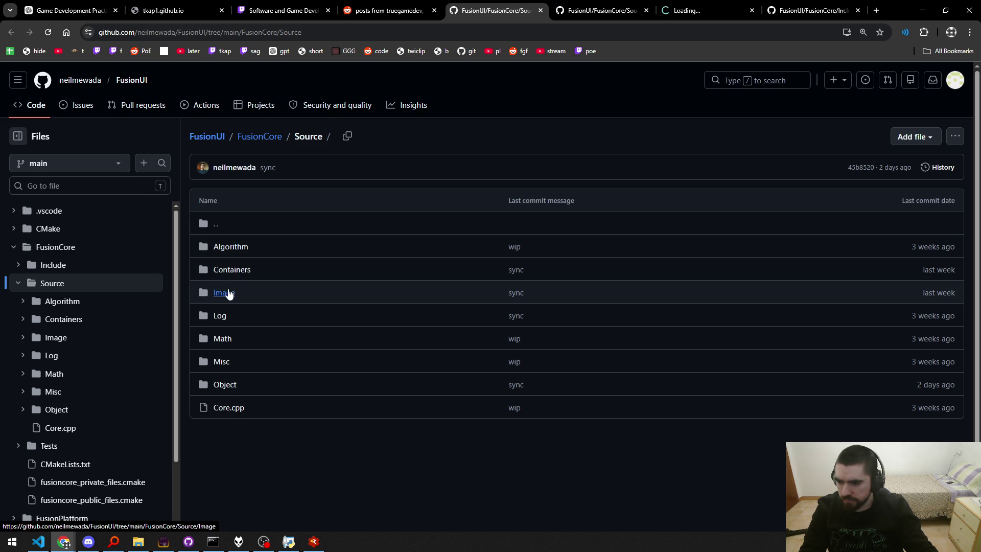
{"action": "middle_click", "coordinate": [228, 292]}
{"action": "middle_click", "coordinate": [225, 316]}
{"action": "middle_click", "coordinate": [223, 339]}
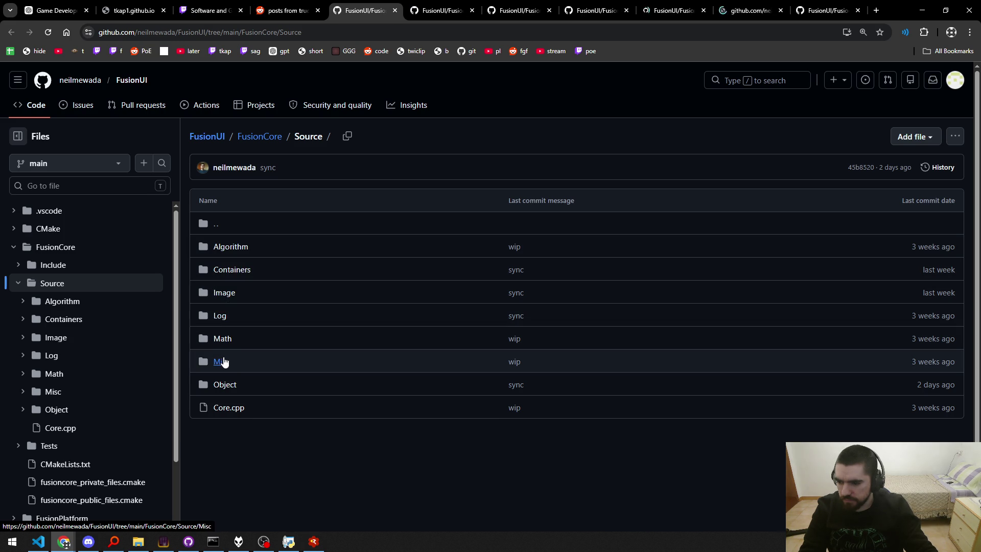
{"action": "middle_click", "coordinate": [225, 361]}
{"action": "middle_click", "coordinate": [226, 384]}
{"action": "middle_click", "coordinate": [225, 408]}
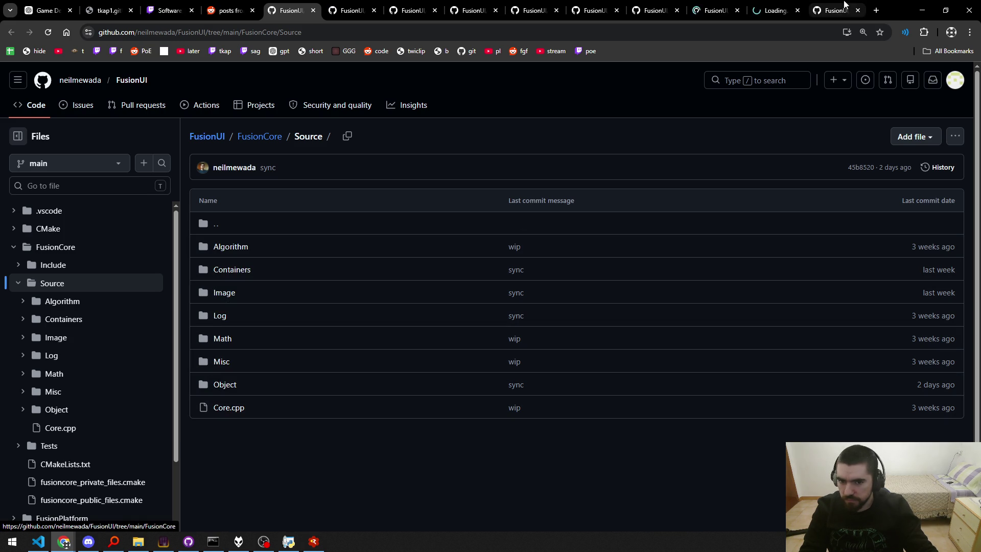
{"action": "left_click", "coordinate": [822, 7]}
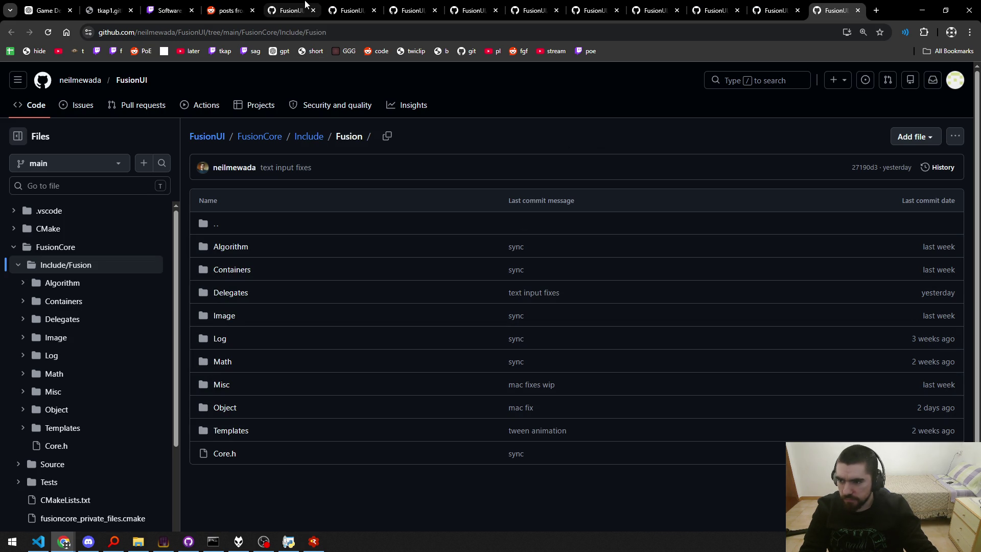
{"action": "left_click", "coordinate": [287, 5]}
Close the Source, Algorithm, Containers, Image, Log, Math, Misc, Object and Core.cpp tabs in turn.
{"action": "middle_click", "coordinate": [285, 5]}
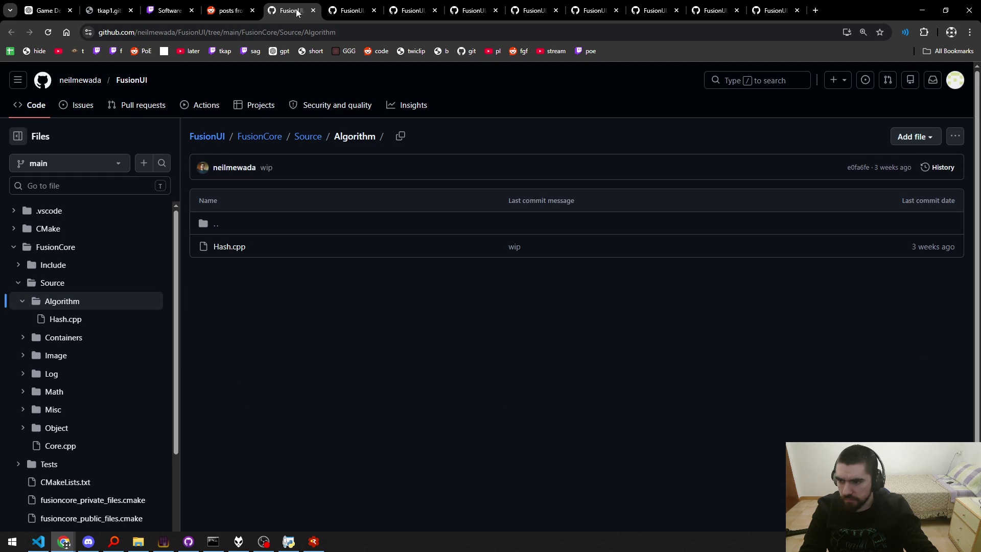
{"action": "middle_click", "coordinate": [298, 10]}
{"action": "middle_click", "coordinate": [298, 10]}
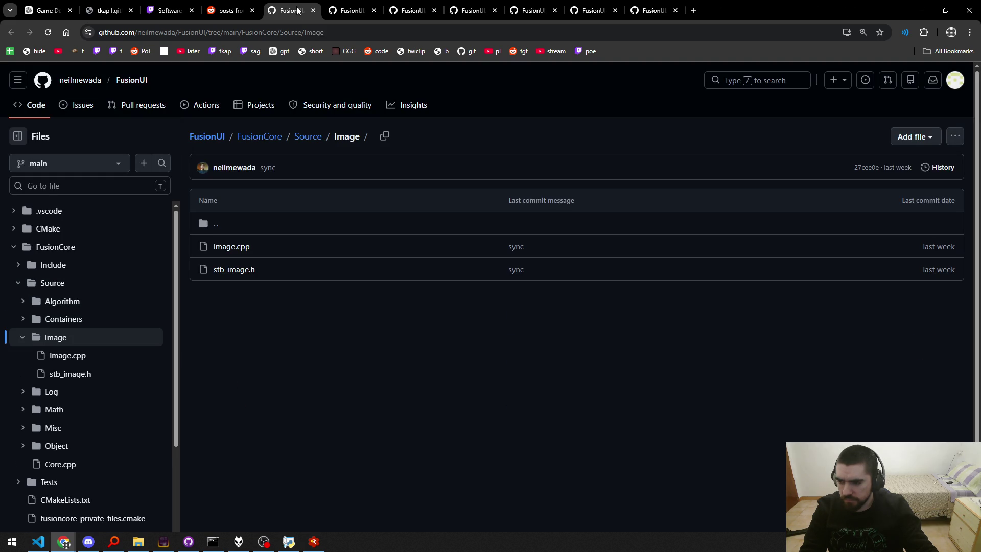
{"action": "middle_click", "coordinate": [298, 10]}
{"action": "middle_click", "coordinate": [298, 11]}
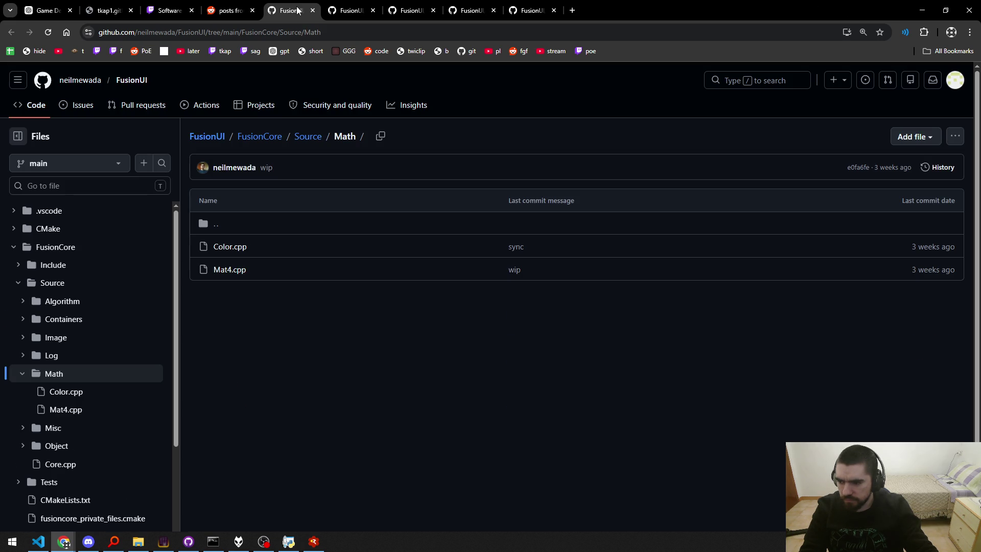
{"action": "middle_click", "coordinate": [298, 10]}
{"action": "middle_click", "coordinate": [298, 10]}
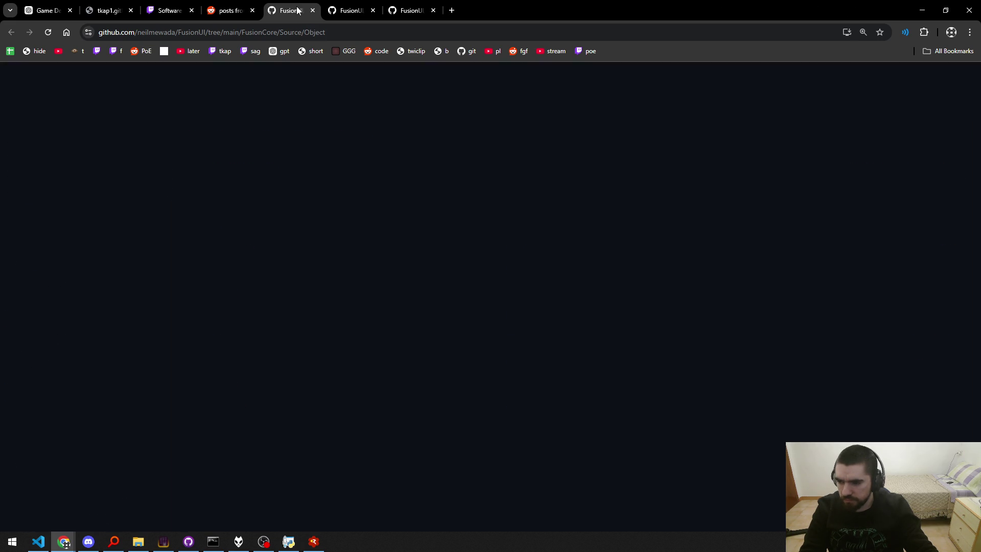
{"action": "middle_click", "coordinate": [297, 10]}
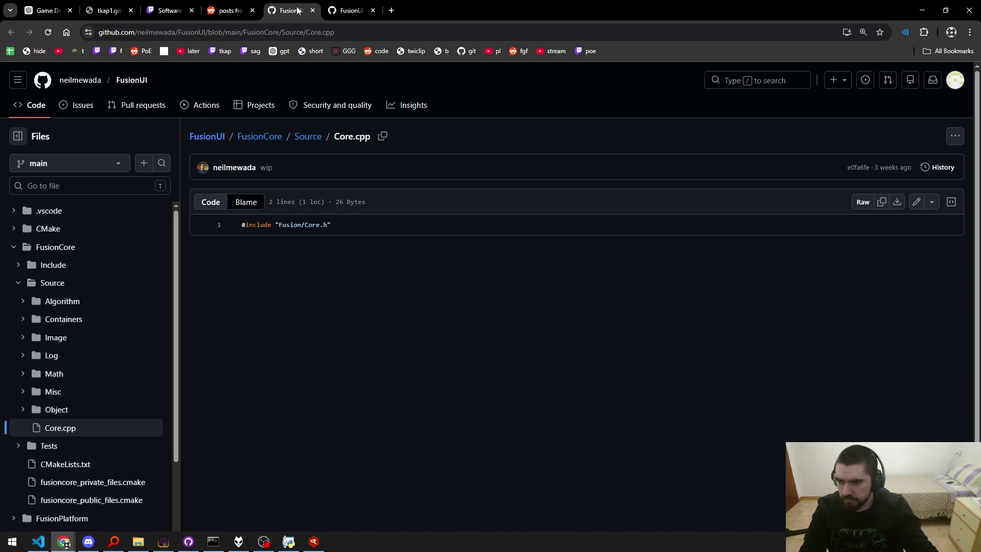
{"action": "middle_click", "coordinate": [297, 10]}
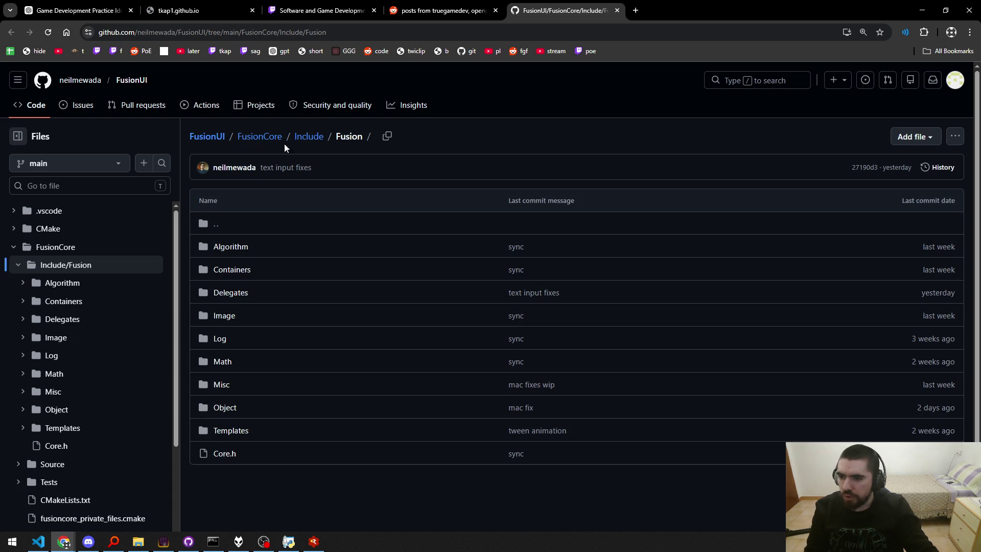
Navigate from FusionCore back to the FusionUI root and into FusionWidgets/Source (Animation through Widget, Widgets.cpp).
{"action": "left_click", "coordinate": [264, 141]}
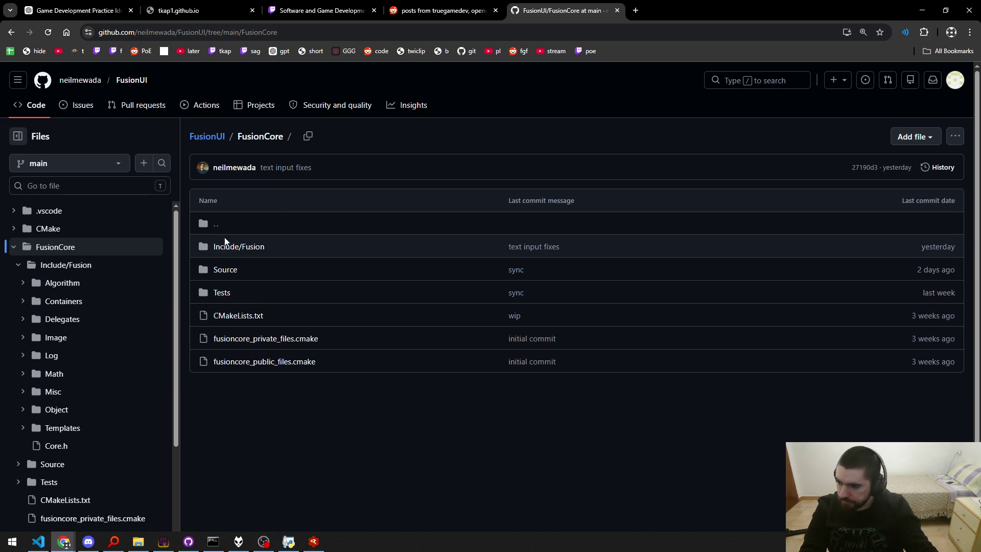
{"action": "left_click", "coordinate": [130, 83]}
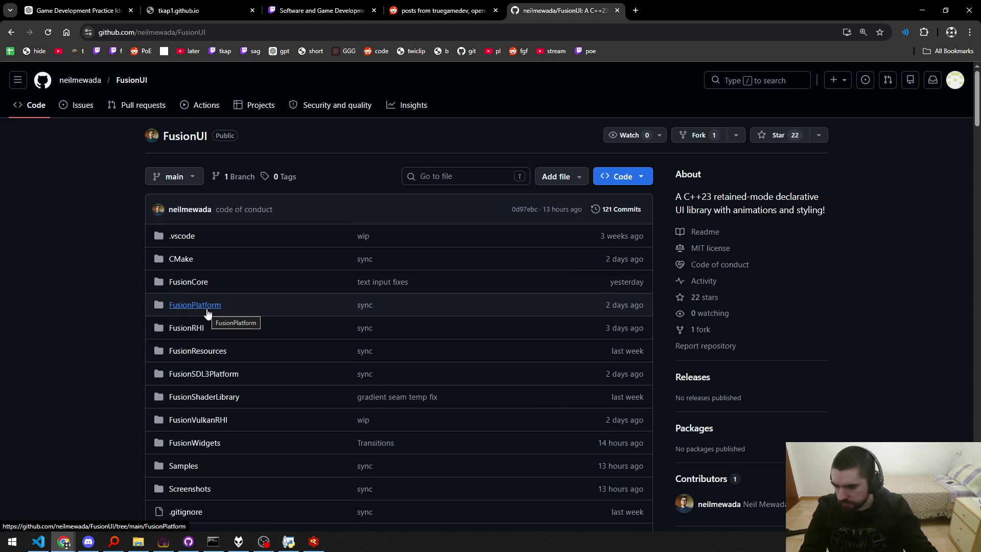
{"action": "left_click", "coordinate": [194, 442]}
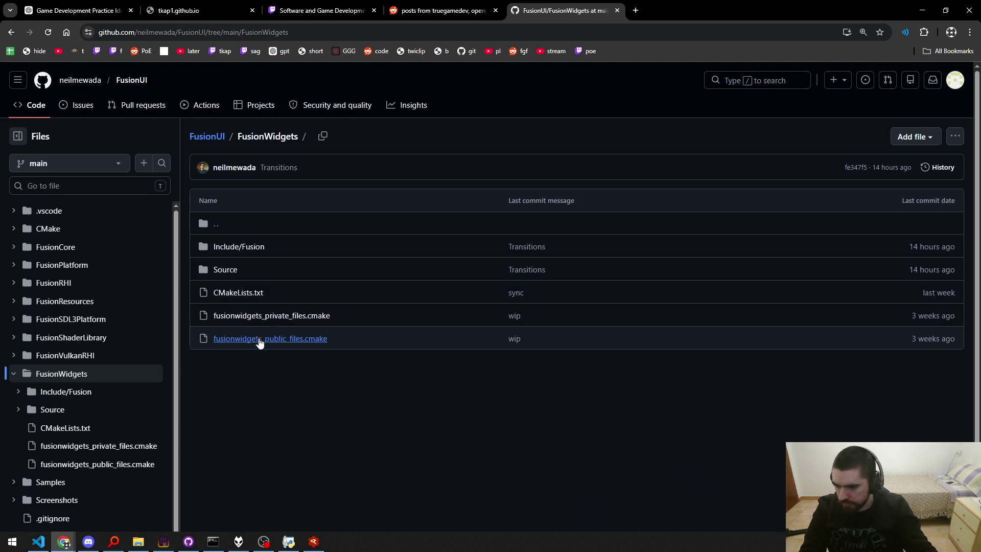
{"action": "left_click", "coordinate": [225, 270]}
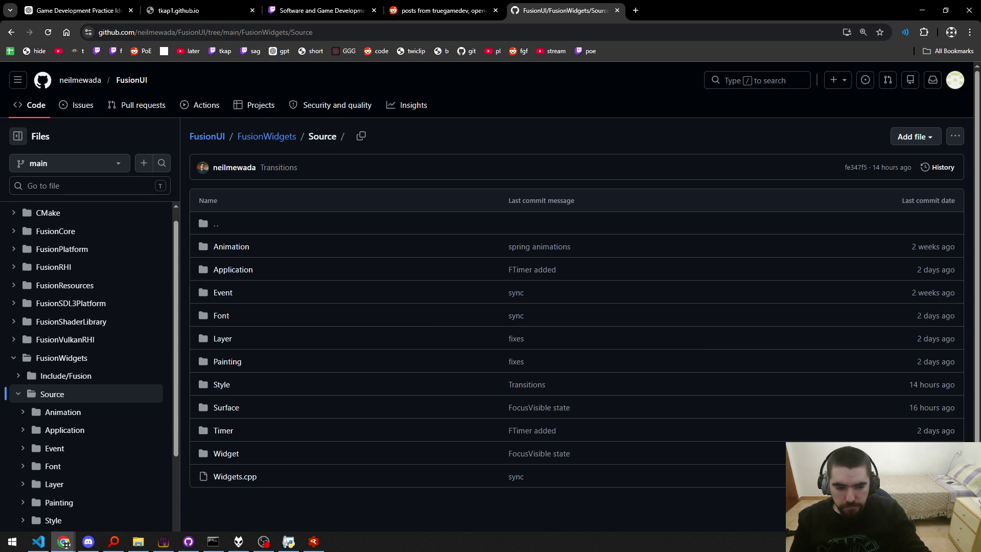
{"action": "left_click", "coordinate": [65, 543]}
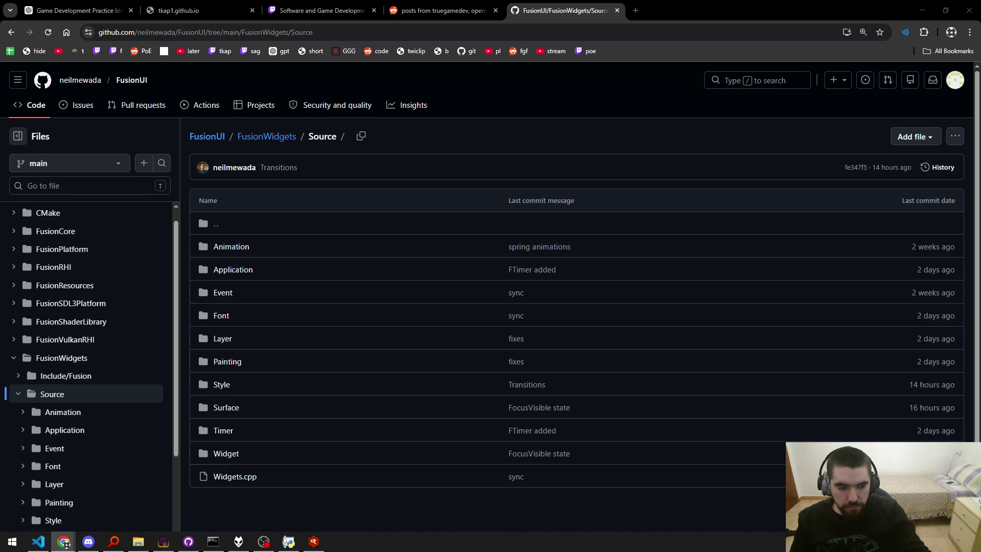
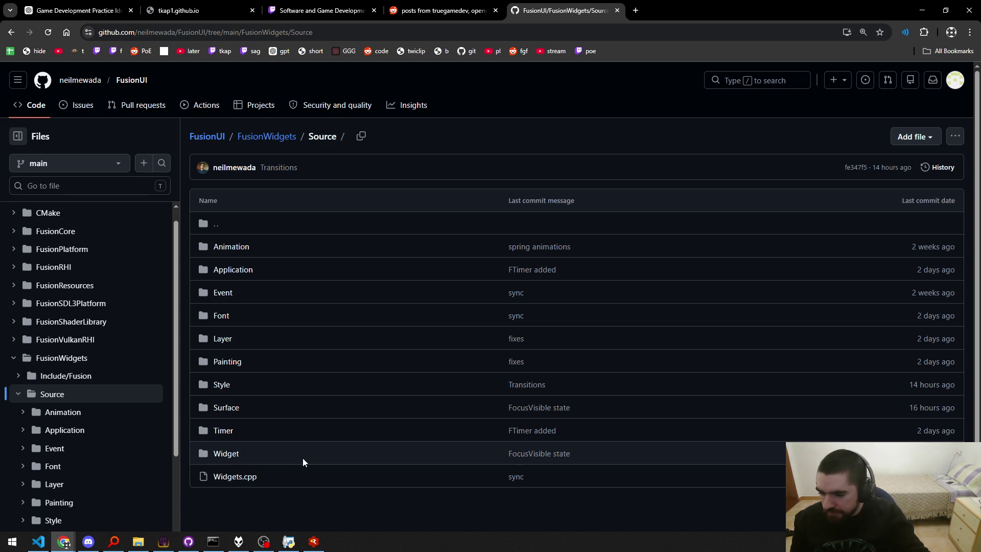
Open the Widget folder, then CompoundWidget.cpp, each in its own new tab.
{"action": "middle_click", "coordinate": [234, 455]}
{"action": "left_click", "coordinate": [689, 6]}
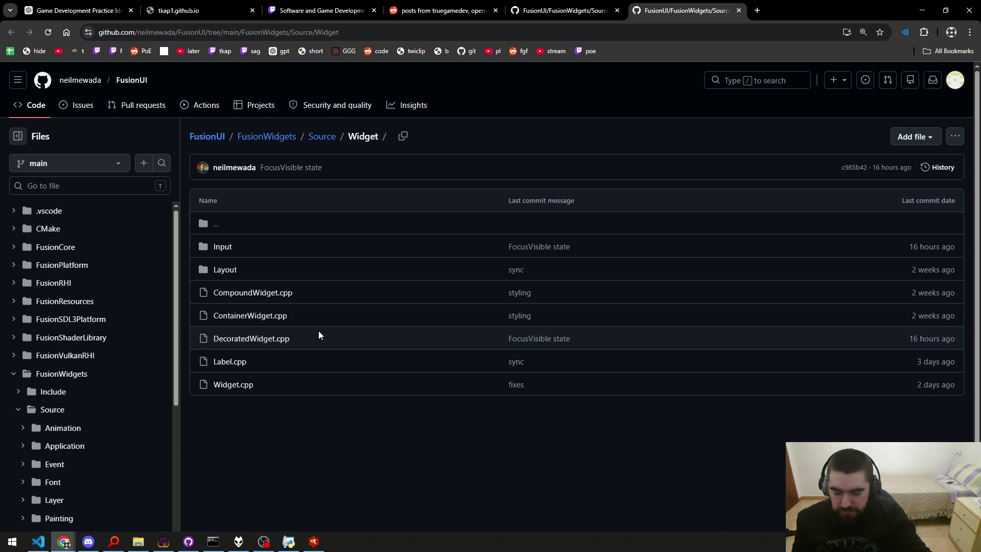
{"action": "middle_click", "coordinate": [246, 298]}
{"action": "key", "text": "ctrl+Tab"}
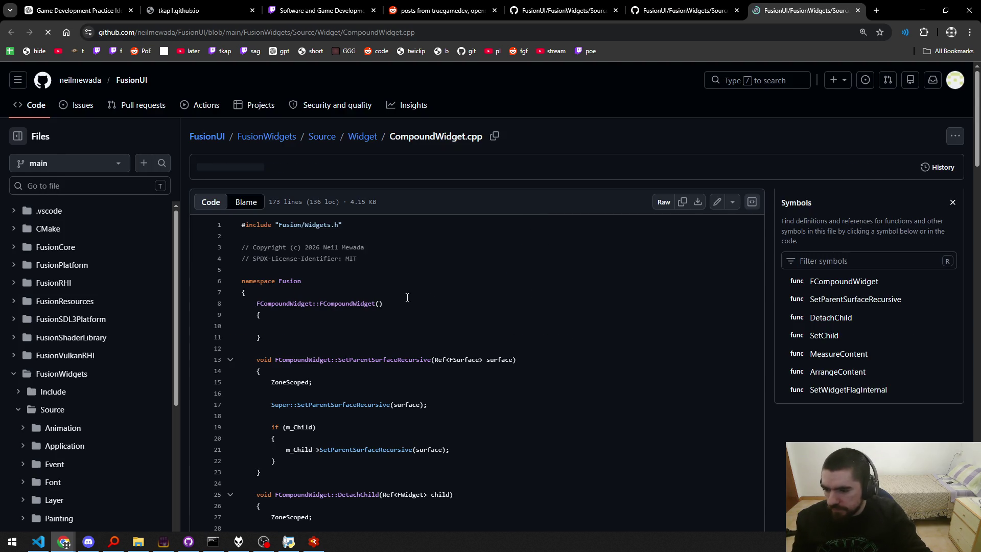
Read through CompoundWidget.cpp, past ArrangeContent on line 113, down to SetWidgetFlagInternal.
{"action": "scroll", "coordinate": [407, 297], "scroll_direction": "down", "scroll_amount": 8}
{"action": "scroll", "coordinate": [447, 309], "scroll_direction": "down", "scroll_amount": 3}
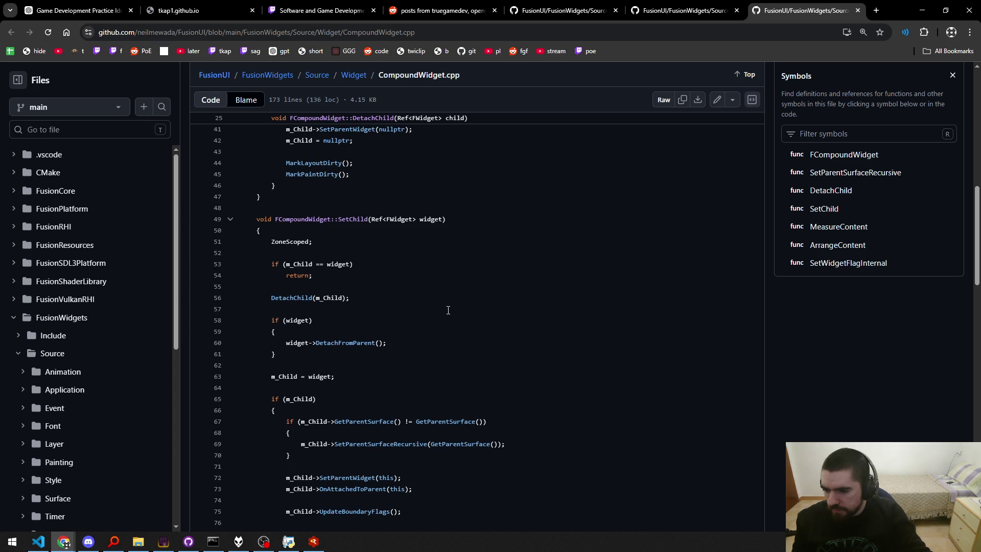
{"action": "scroll", "coordinate": [448, 311], "scroll_direction": "down", "scroll_amount": 9}
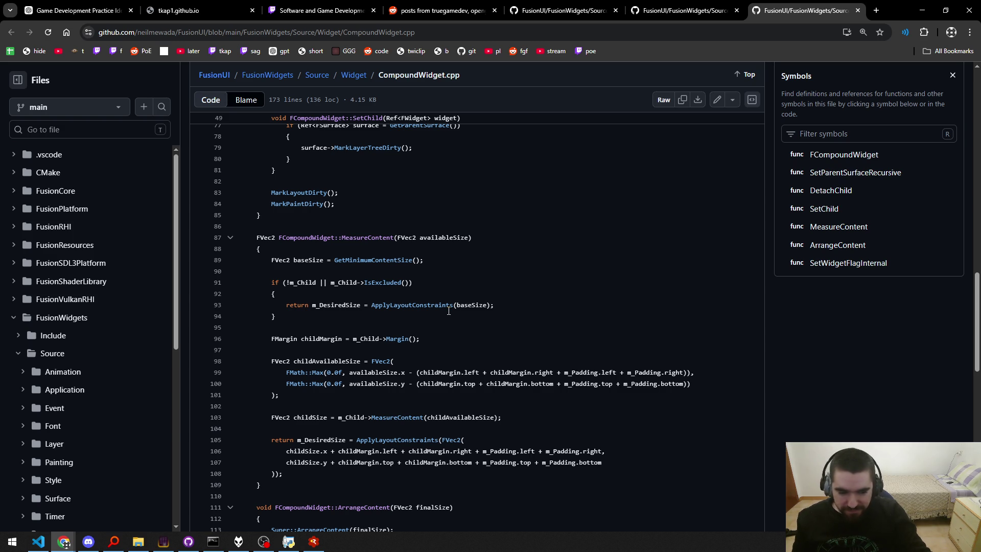
{"action": "scroll", "coordinate": [444, 322], "scroll_direction": "down", "scroll_amount": 3}
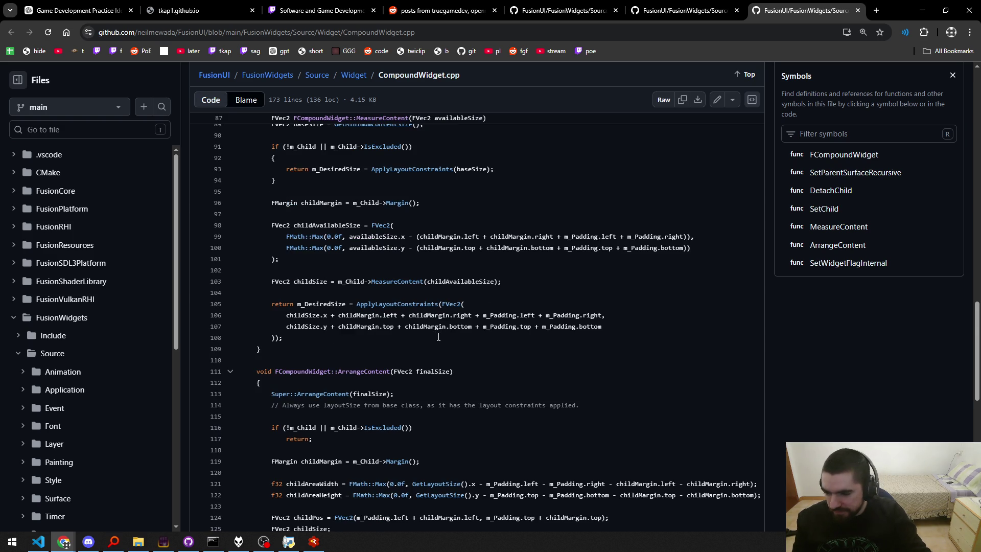
{"action": "scroll", "coordinate": [438, 337], "scroll_direction": "down", "scroll_amount": 3}
{"action": "scroll", "coordinate": [438, 337], "scroll_direction": "down", "scroll_amount": 3}
{"action": "scroll", "coordinate": [438, 337], "scroll_direction": "up", "scroll_amount": 3}
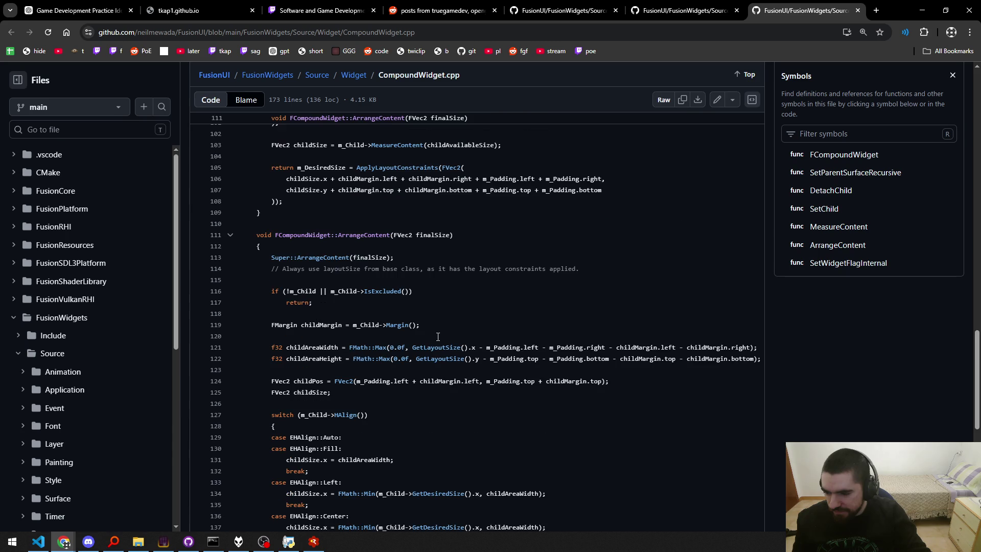
{"action": "left_click_drag", "start_coordinate": [297, 257], "coordinate": [351, 257]}
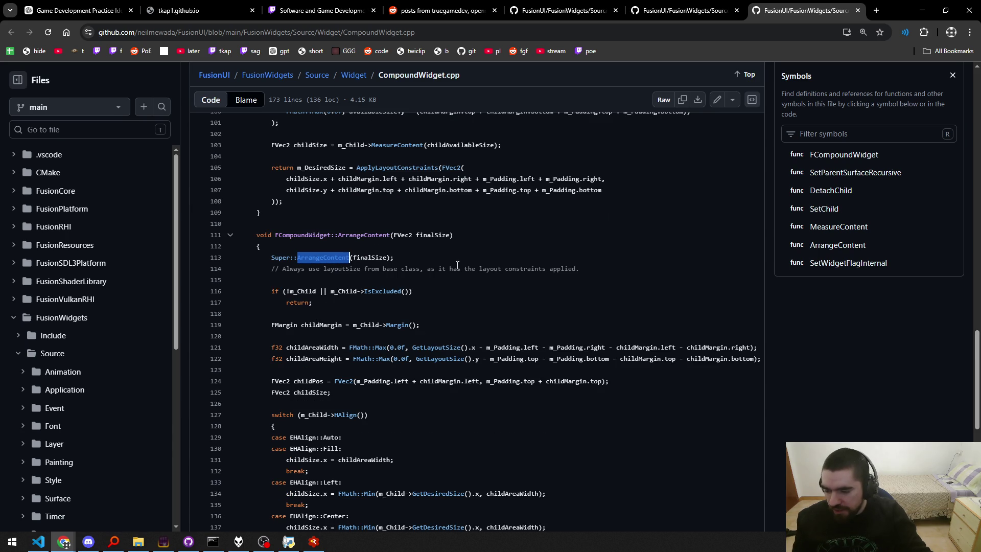
{"action": "left_click", "coordinate": [474, 250]}
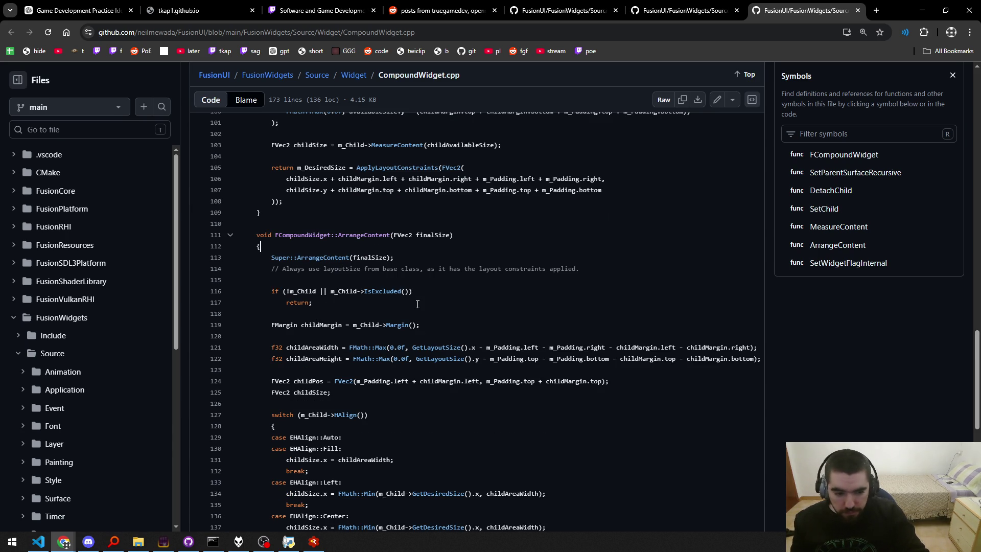
{"action": "scroll", "coordinate": [427, 302], "scroll_direction": "down", "scroll_amount": 8}
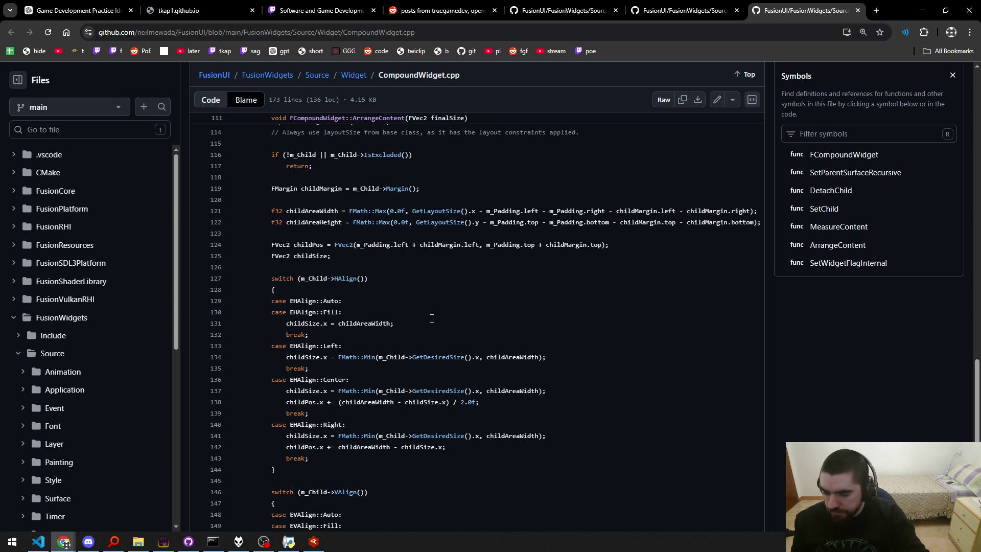
{"action": "scroll", "coordinate": [430, 324], "scroll_direction": "down", "scroll_amount": 1}
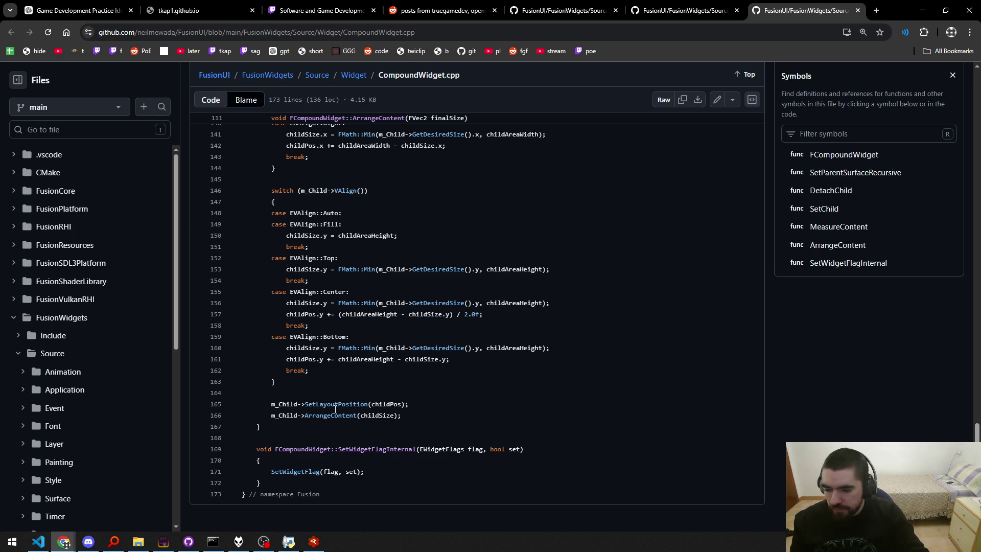
{"action": "scroll", "coordinate": [352, 405], "scroll_direction": "up", "scroll_amount": 20}
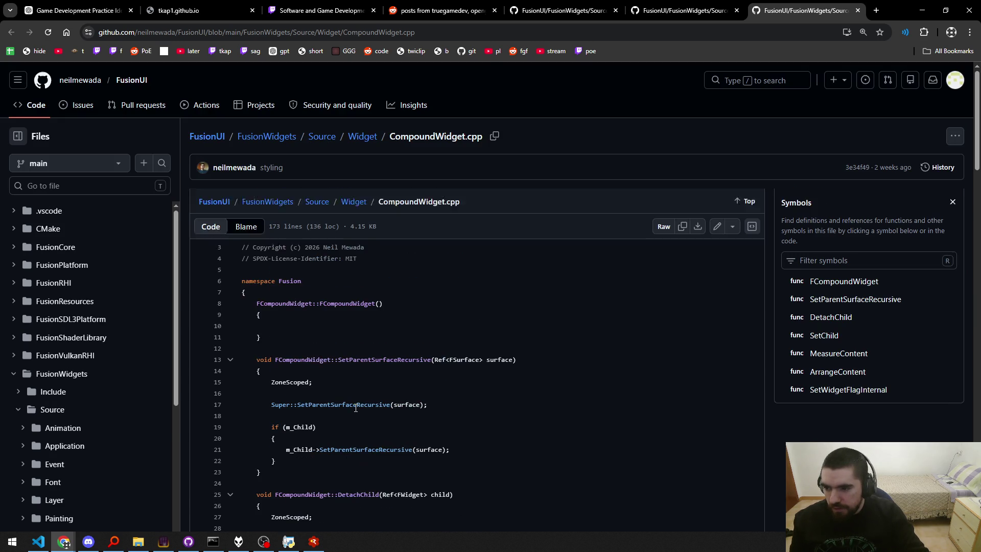
Look up the SetWidgetFlag call on line 171 and jump to its definition in Widget.cpp.
{"action": "scroll", "coordinate": [356, 407], "scroll_direction": "down", "scroll_amount": 20}
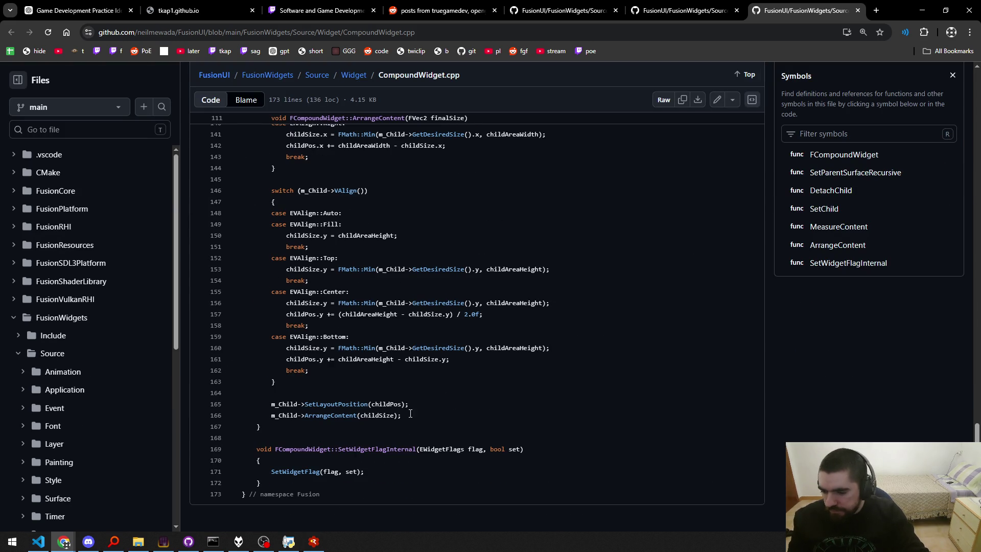
{"action": "scroll", "coordinate": [422, 404], "scroll_direction": "up", "scroll_amount": 5}
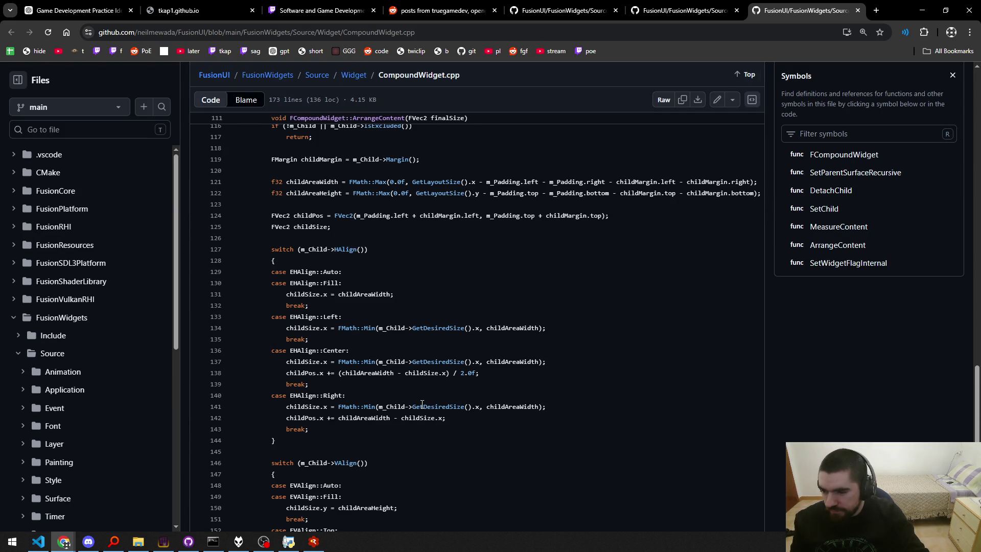
{"action": "scroll", "coordinate": [422, 404], "scroll_direction": "up", "scroll_amount": 3}
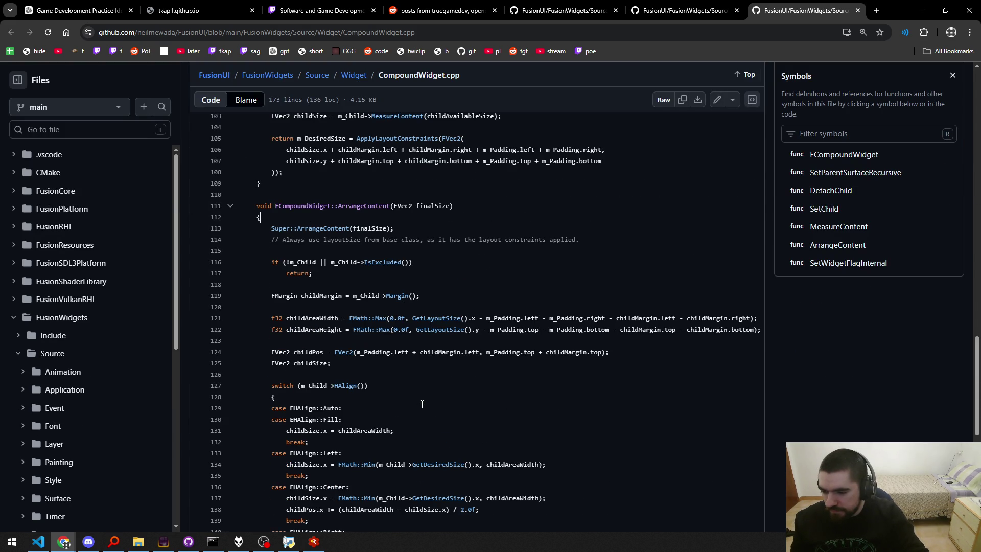
{"action": "scroll", "coordinate": [422, 404], "scroll_direction": "up", "scroll_amount": 3}
{"action": "scroll", "coordinate": [422, 404], "scroll_direction": "up", "scroll_amount": 12}
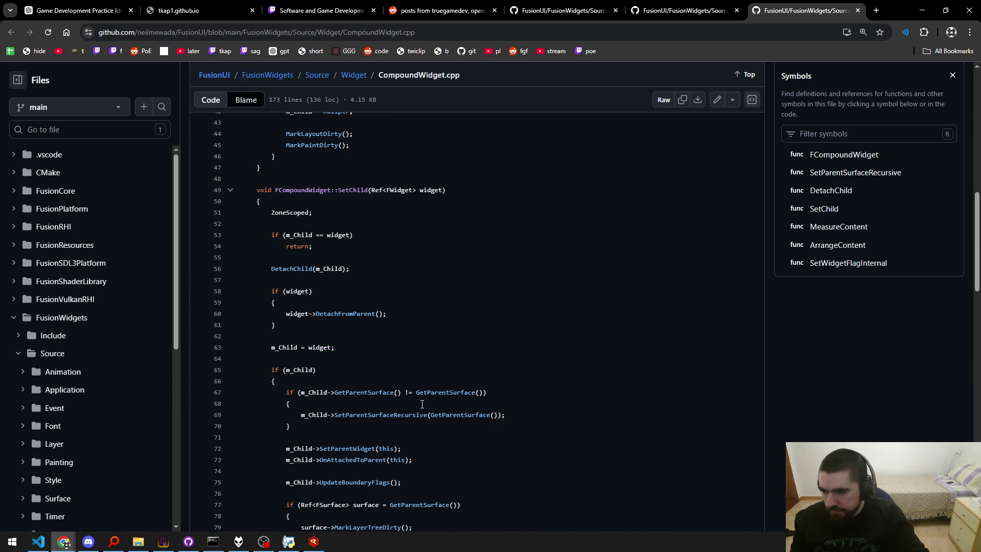
{"action": "scroll", "coordinate": [422, 404], "scroll_direction": "down", "scroll_amount": 20}
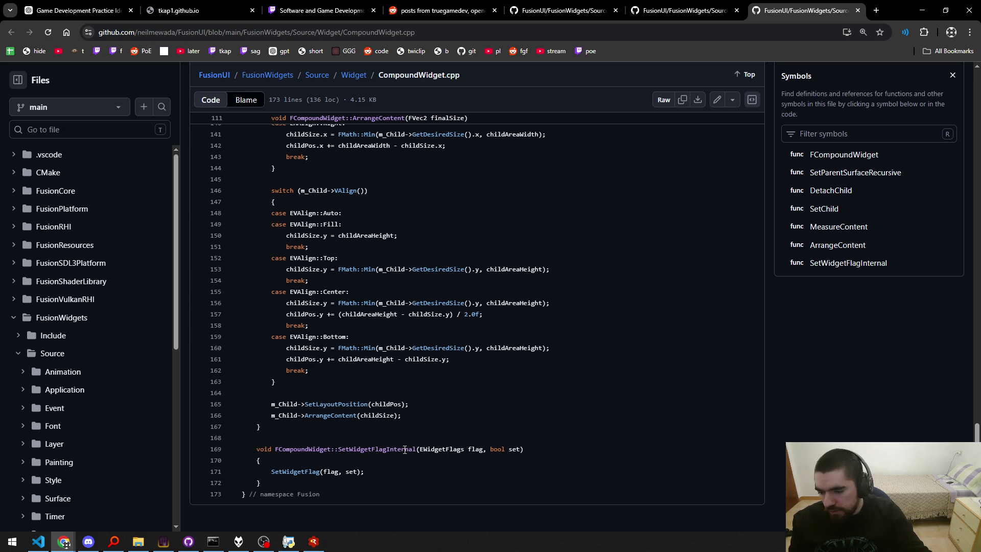
{"action": "left_click_drag", "start_coordinate": [338, 449], "coordinate": [416, 449]}
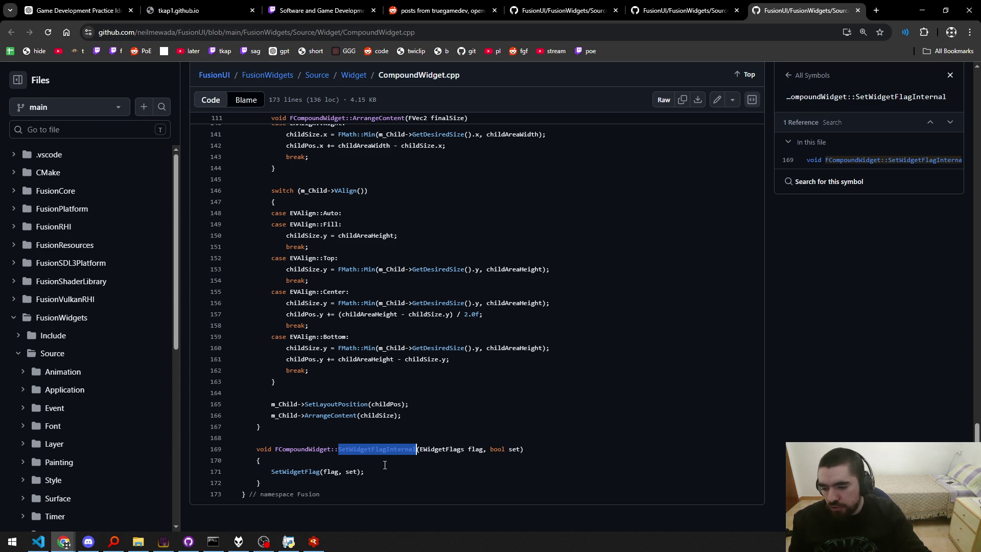
{"action": "left_click_drag", "start_coordinate": [365, 471], "coordinate": [271, 471]}
{"action": "left_click", "coordinate": [339, 472]}
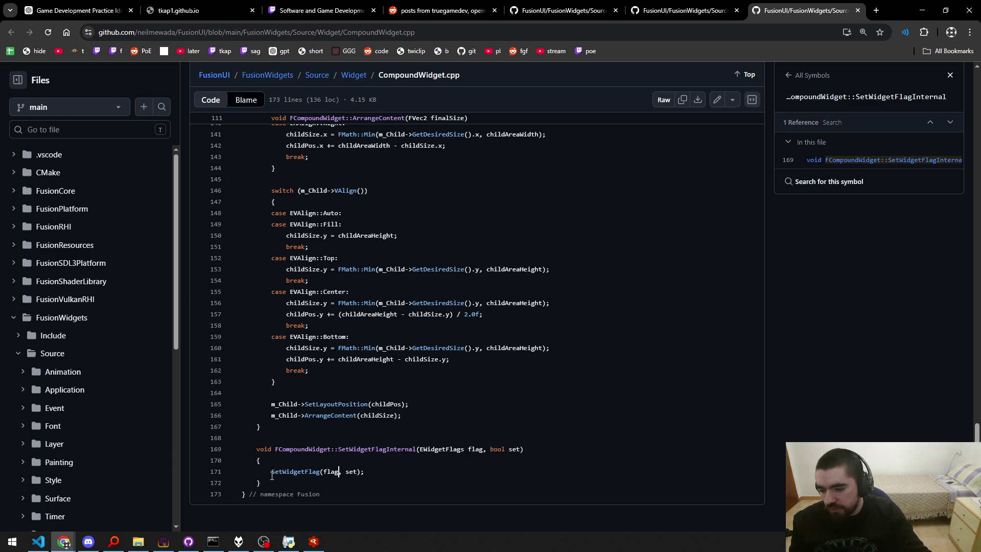
{"action": "left_click", "coordinate": [295, 471]}
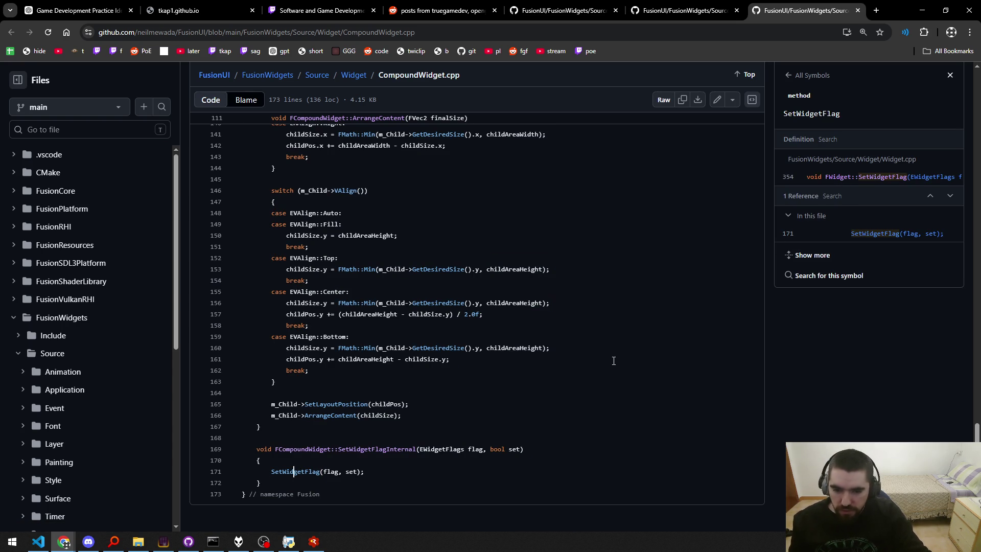
{"action": "left_click", "coordinate": [881, 177]}
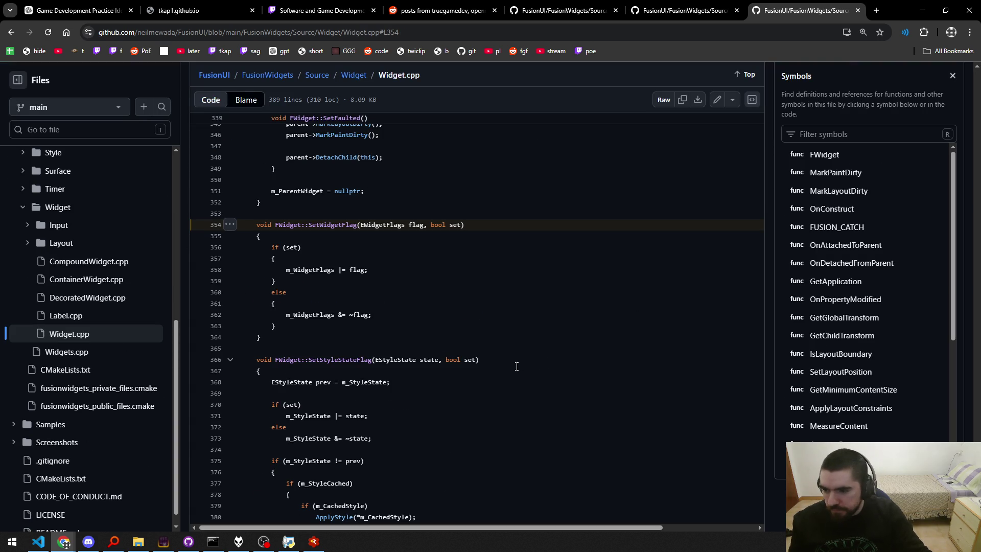
Open Widget.cpp at the SetWidgetFlag definition and scroll through the surrounding code.
{"action": "left_click", "coordinate": [475, 317]}
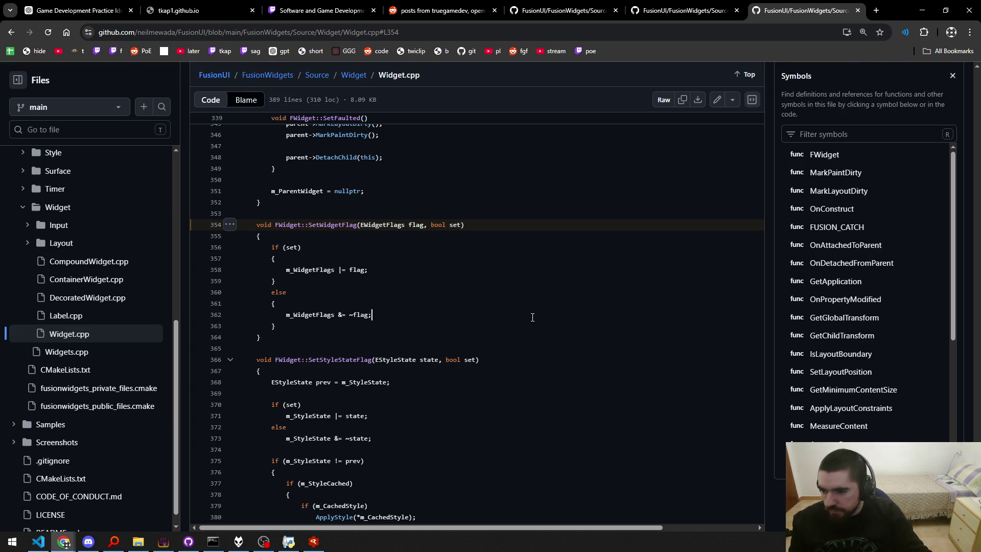
{"action": "scroll", "coordinate": [534, 318], "scroll_direction": "down", "scroll_amount": 3}
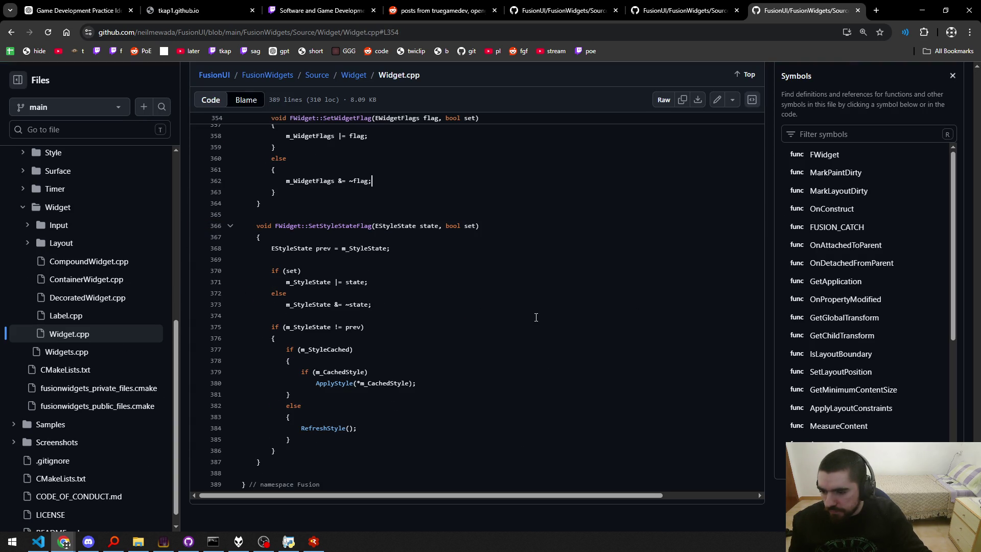
{"action": "scroll", "coordinate": [536, 317], "scroll_direction": "up", "scroll_amount": 15}
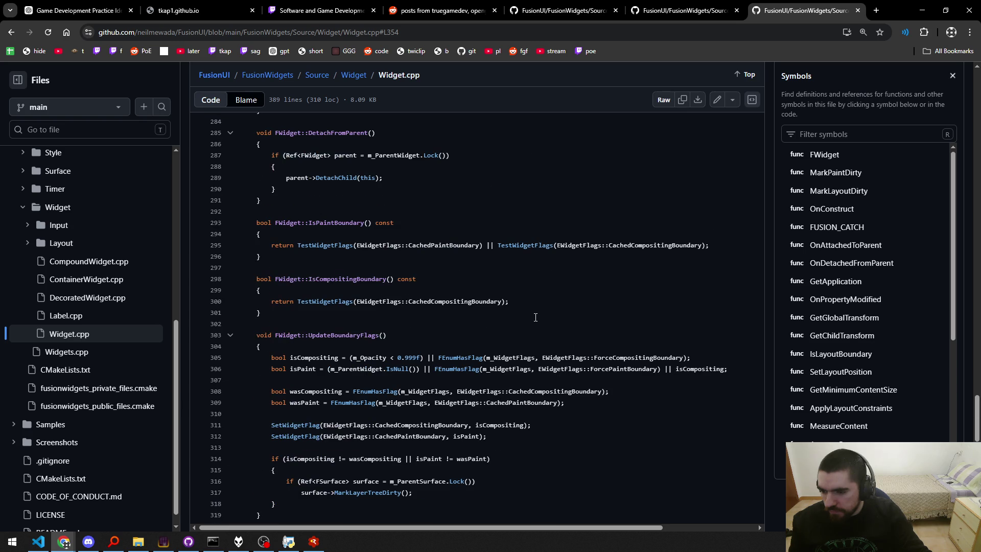
{"action": "scroll", "coordinate": [535, 317], "scroll_direction": "up", "scroll_amount": 5}
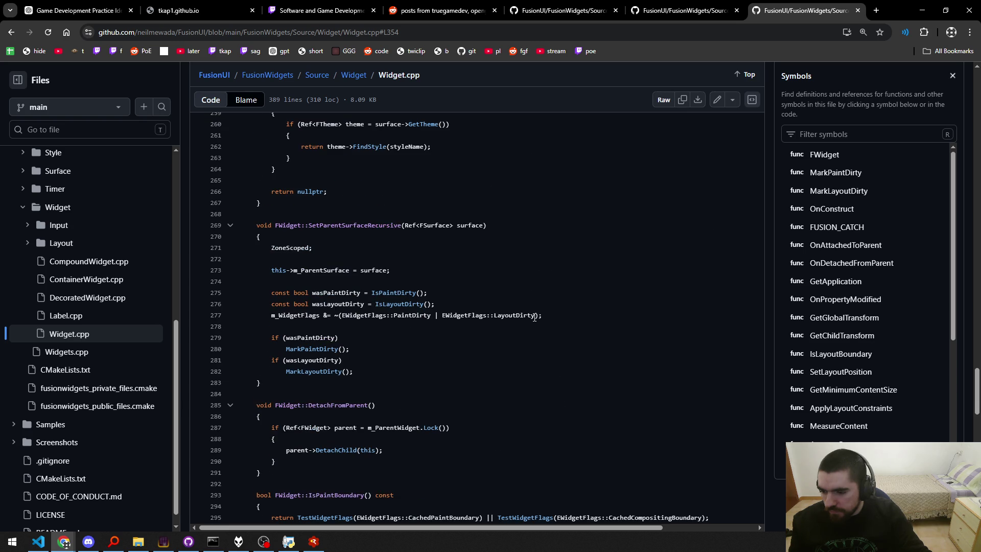
{"action": "scroll", "coordinate": [534, 317], "scroll_direction": "up", "scroll_amount": 8}
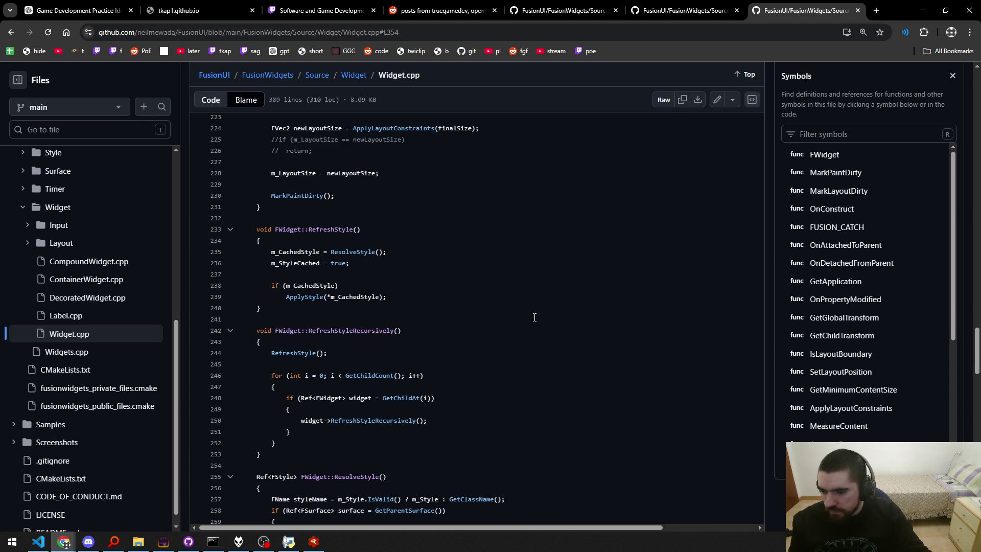
{"action": "scroll", "coordinate": [534, 317], "scroll_direction": "up", "scroll_amount": 19}
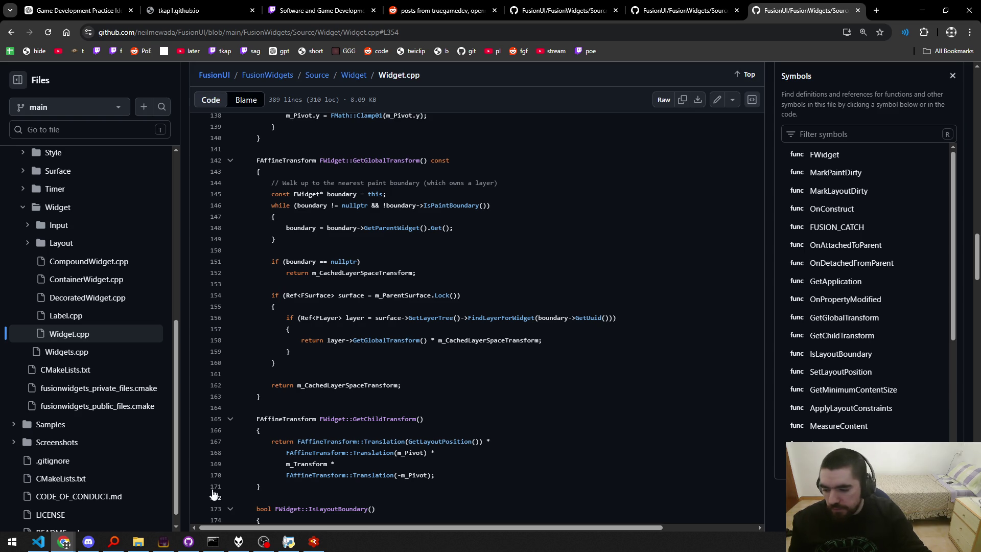
Glance at the music player playlist, then bring up Visual Studio Code.
{"action": "left_click", "coordinate": [238, 541]}
{"action": "key", "text": "alt+Tab"}
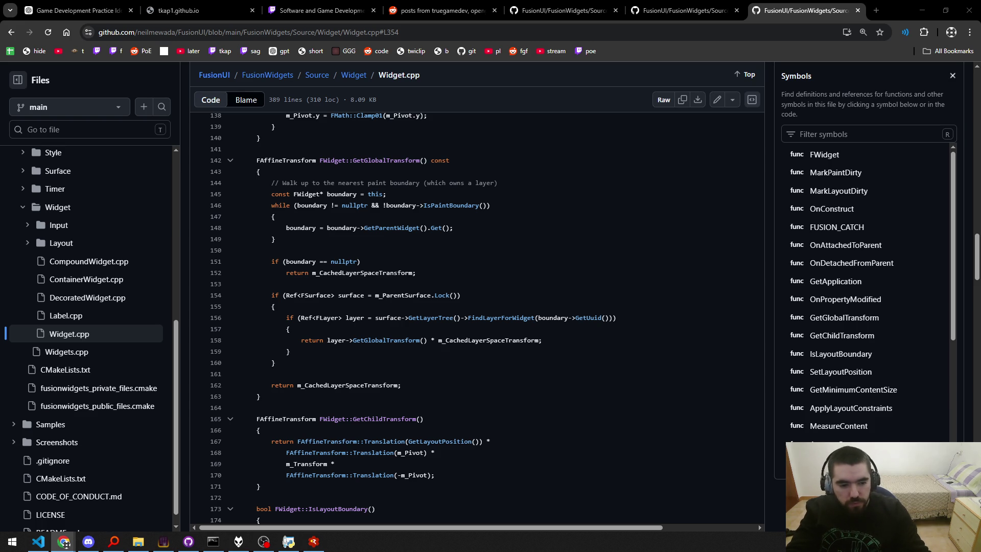
{"action": "left_click", "coordinate": [38, 542]}
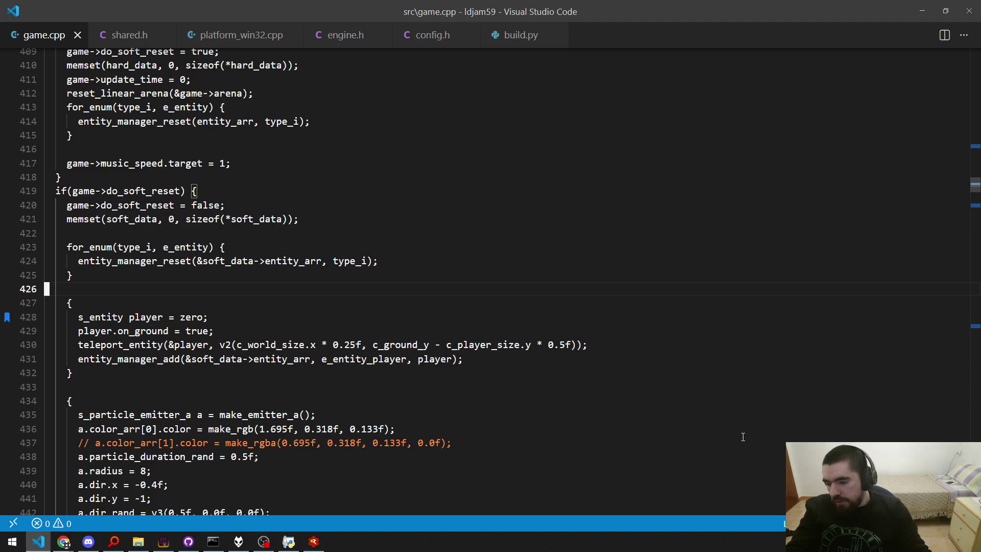
Open todo.txt, paste in a reminder line and save the file.
{"action": "key", "text": "ctrl+p"}
{"action": "type", "text": "todo"}
{"action": "key", "text": "Return"}
{"action": "type", "text": "look for pR0viNciALs and then compare with that tPORt track"}
{"action": "key", "text": "ctrl+s"}
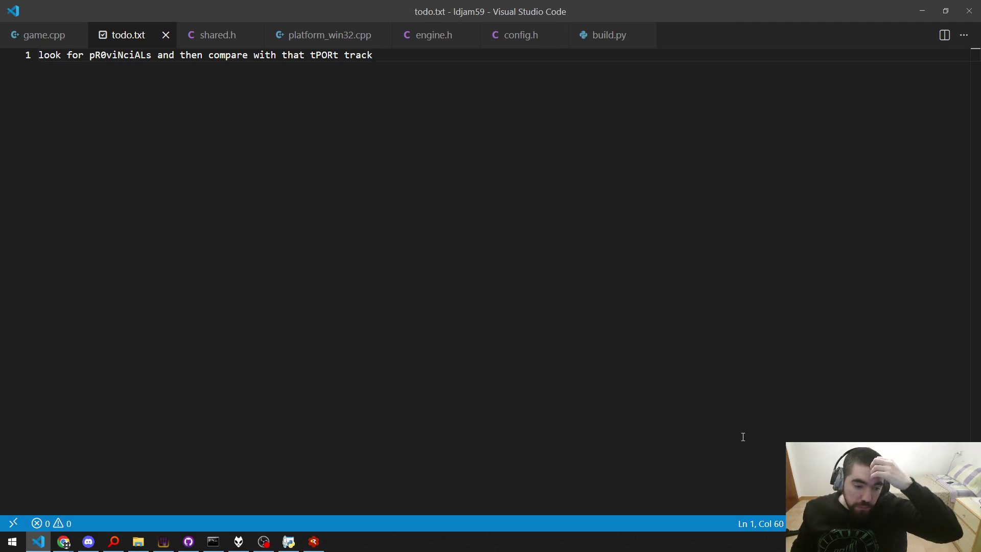
Return to the GitHub Widget.cpp page in the browser.
{"action": "left_click", "coordinate": [63, 542]}
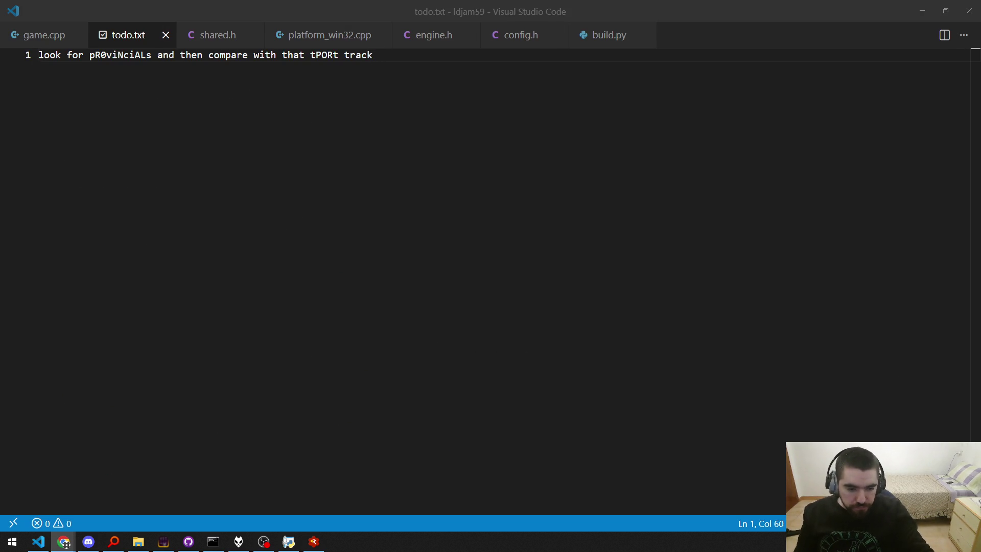
{"action": "left_click", "coordinate": [509, 275]}
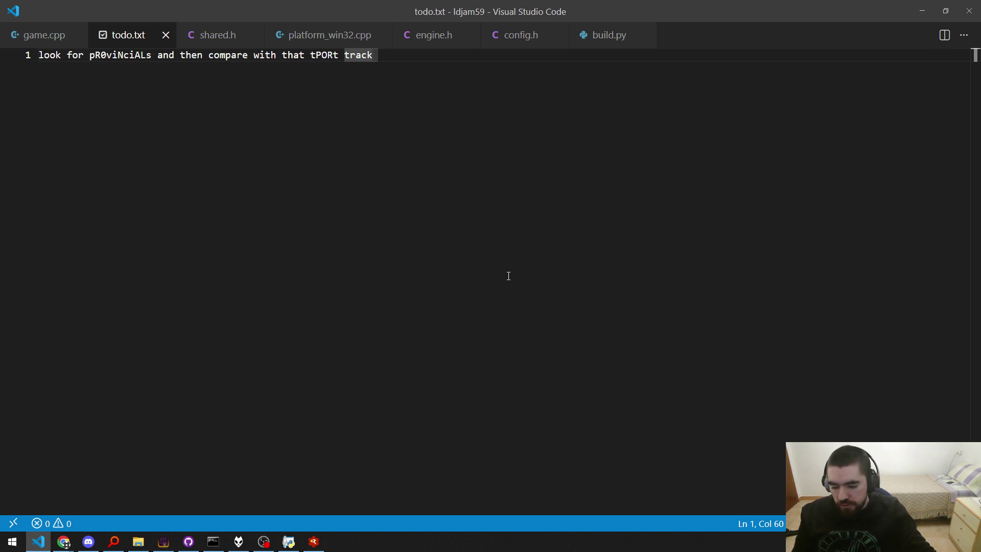
{"action": "key", "text": "alt+Tab"}
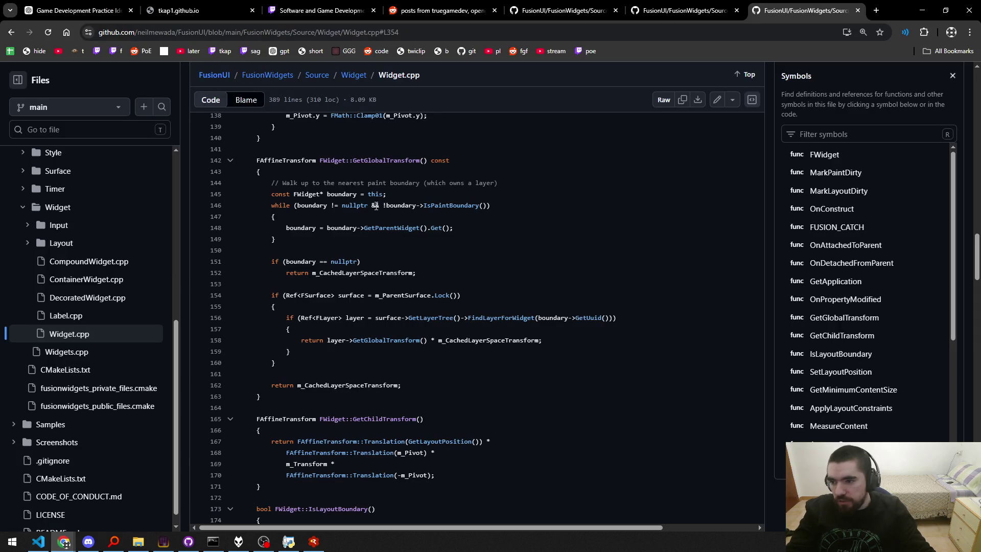
Open the music playlist in a new tab, pause the video, and open the full stream playlist.
{"action": "middle_click", "coordinate": [494, 51]}
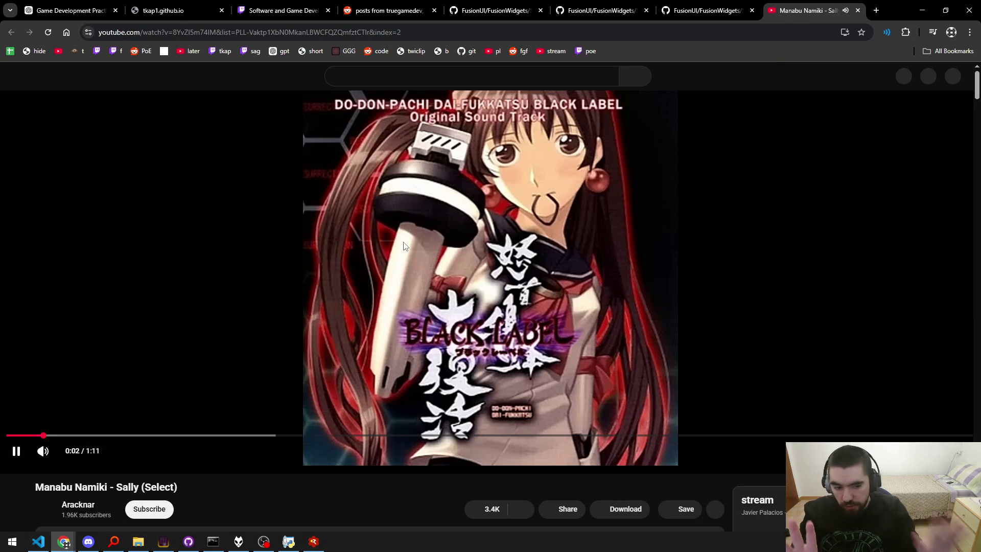
{"action": "left_click", "coordinate": [403, 246]}
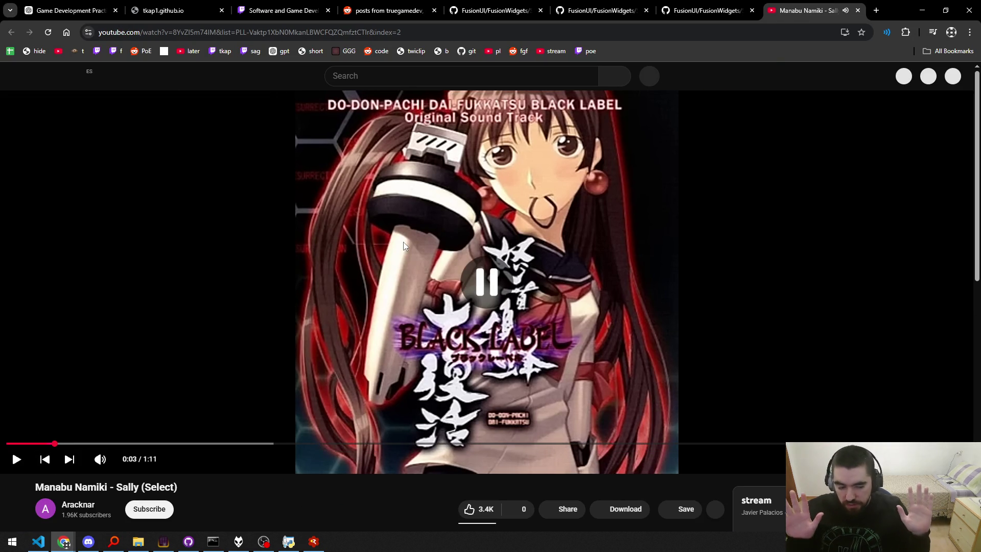
{"action": "scroll", "coordinate": [408, 245], "scroll_direction": "down", "scroll_amount": 5}
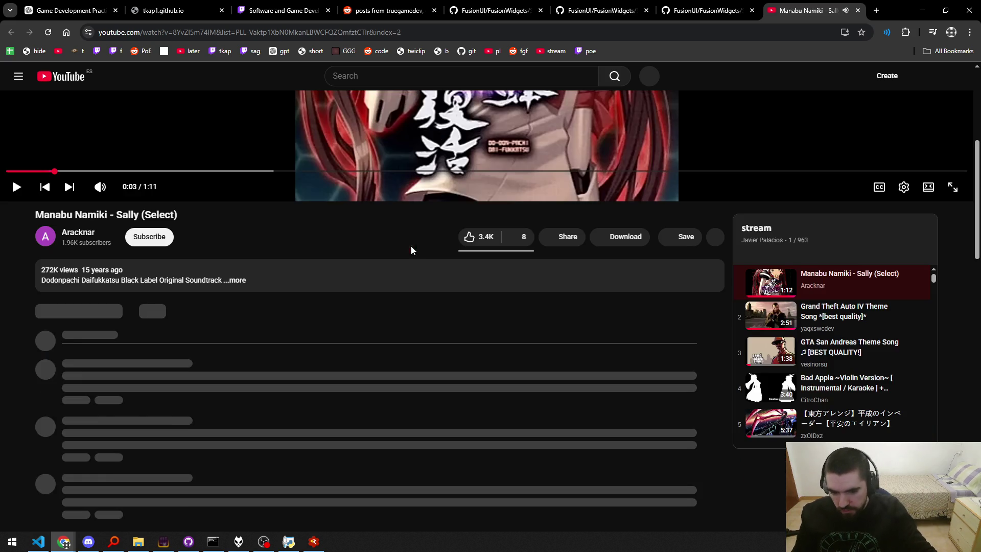
{"action": "left_click", "coordinate": [765, 232]}
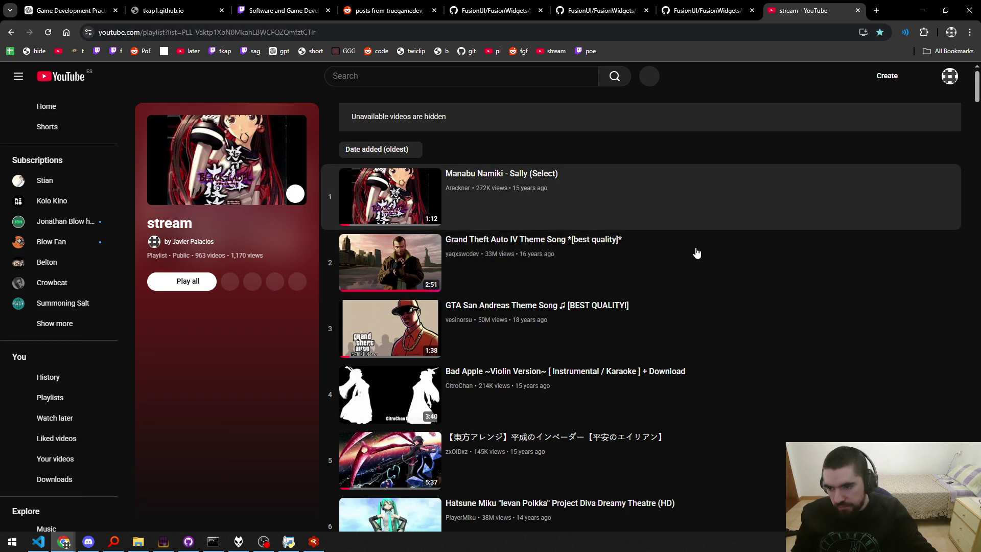
Scroll down the stream playlist to the end of its loaded videos.
{"action": "scroll", "coordinate": [503, 281], "scroll_direction": "down", "scroll_amount": 20}
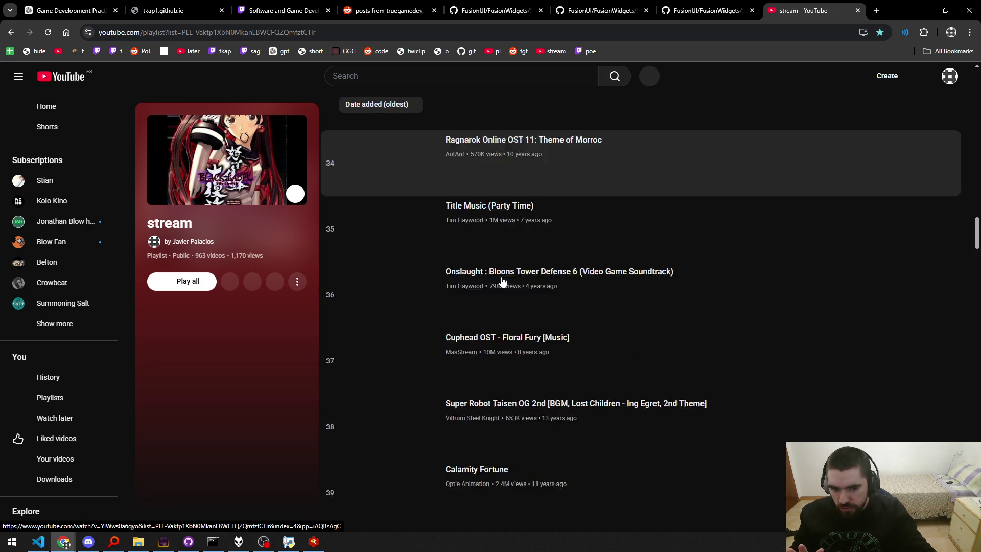
{"action": "scroll", "coordinate": [502, 281], "scroll_direction": "down", "scroll_amount": 2}
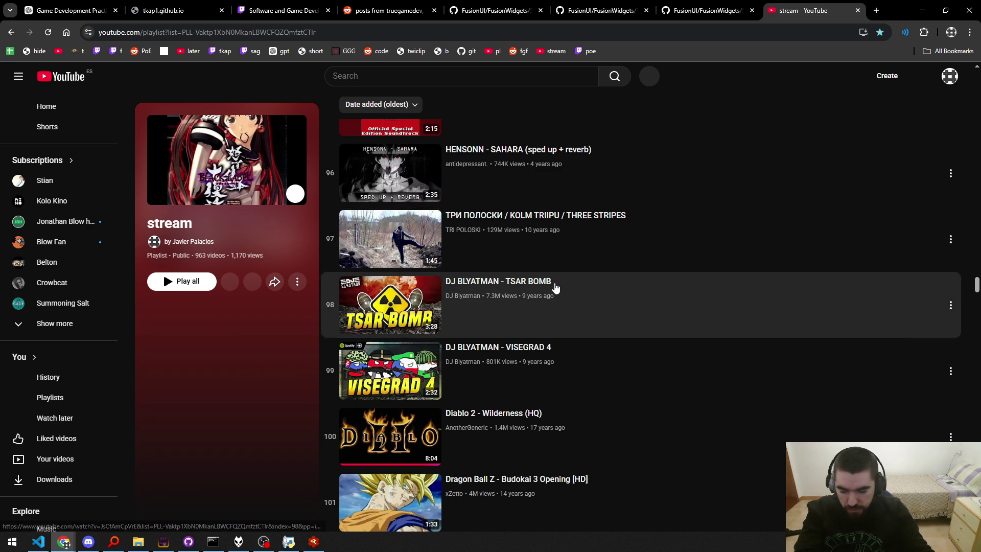
{"action": "scroll", "coordinate": [556, 288], "scroll_direction": "down", "scroll_amount": 8}
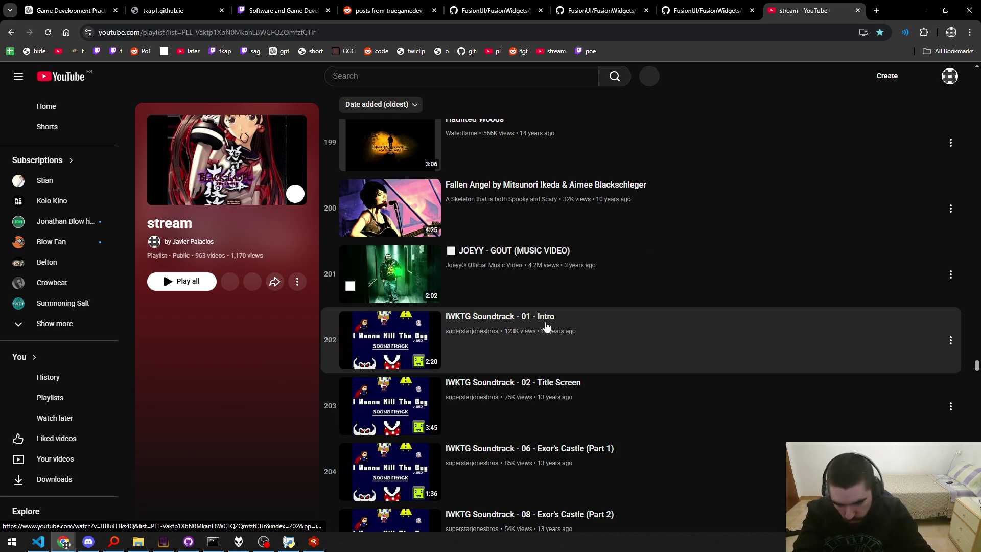
{"action": "key", "text": "End"}
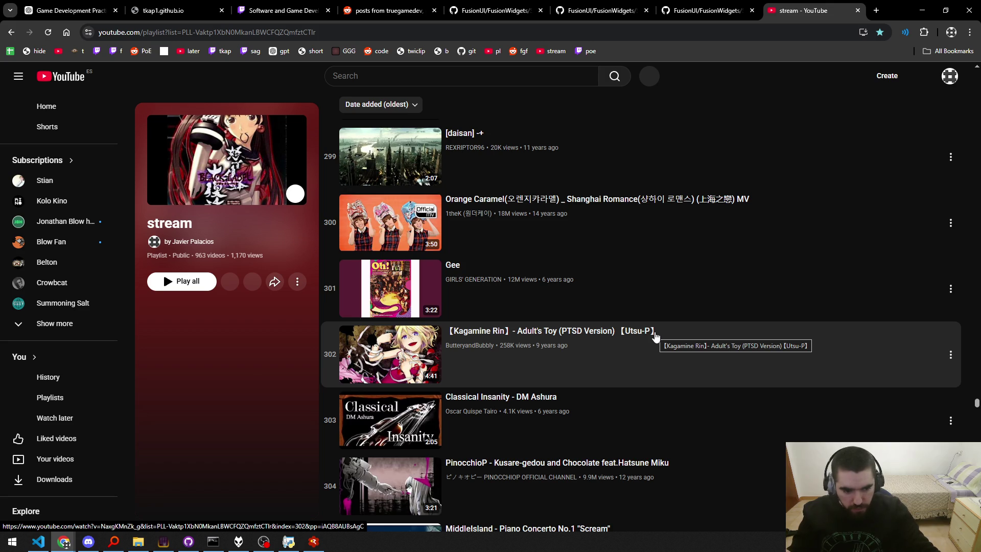
{"action": "scroll", "coordinate": [257, 367], "scroll_direction": "down", "scroll_amount": 5}
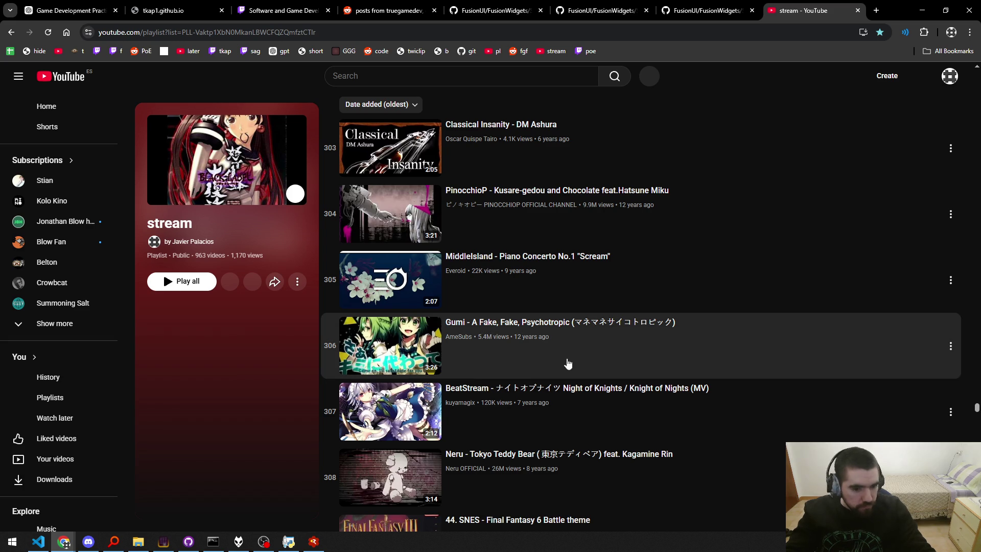
{"action": "key", "text": "alt+Tab"}
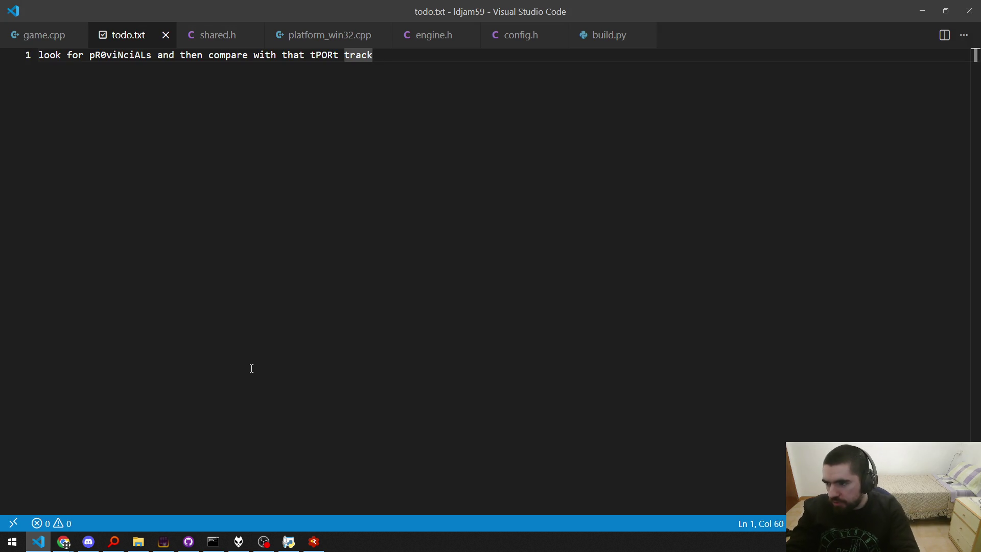
Search the playlist page for 'p', loading more items with End after each miss.
{"action": "key", "text": "alt+Tab"}
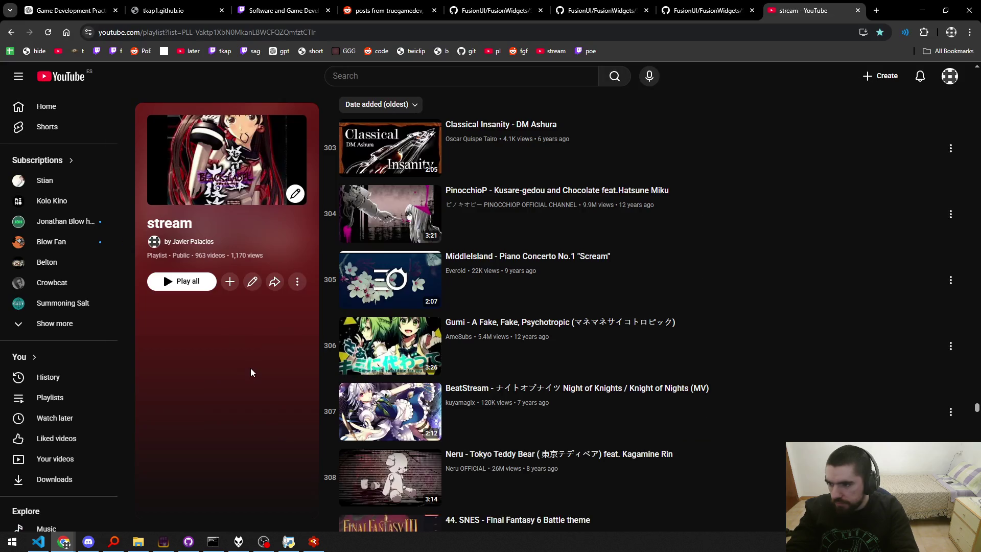
{"action": "key", "text": "ctrl+f"}
{"action": "type", "text": "pr0"}
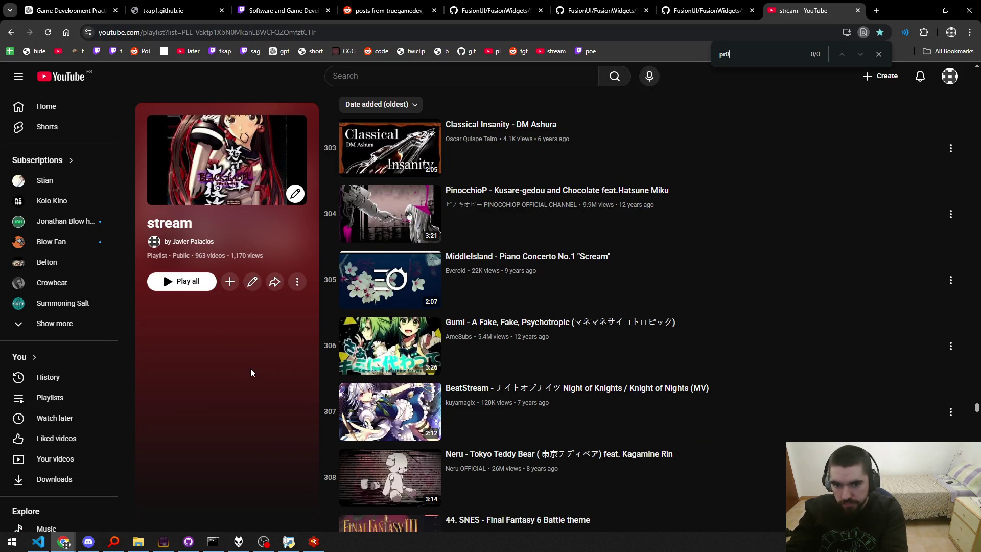
{"action": "key", "text": "Escape"}
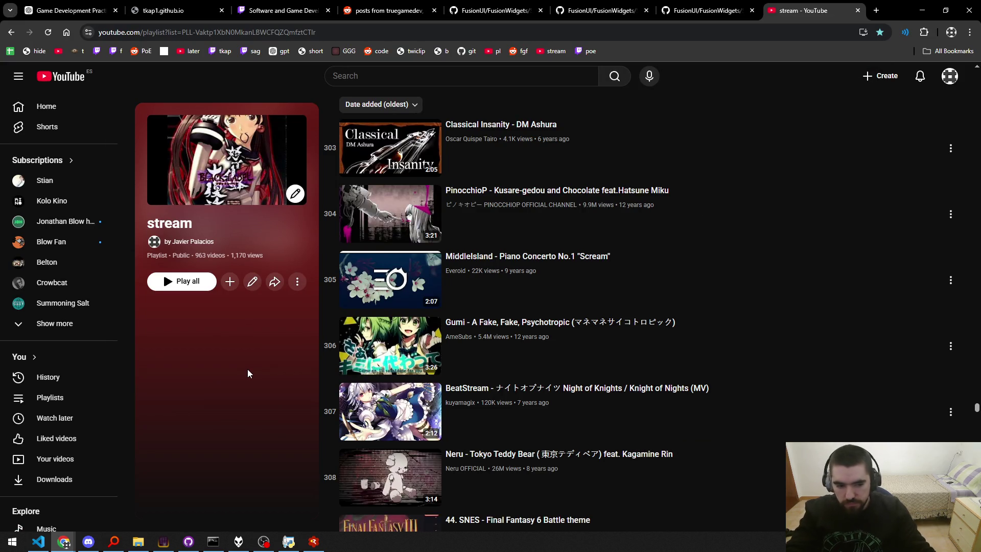
{"action": "key", "text": "End"}
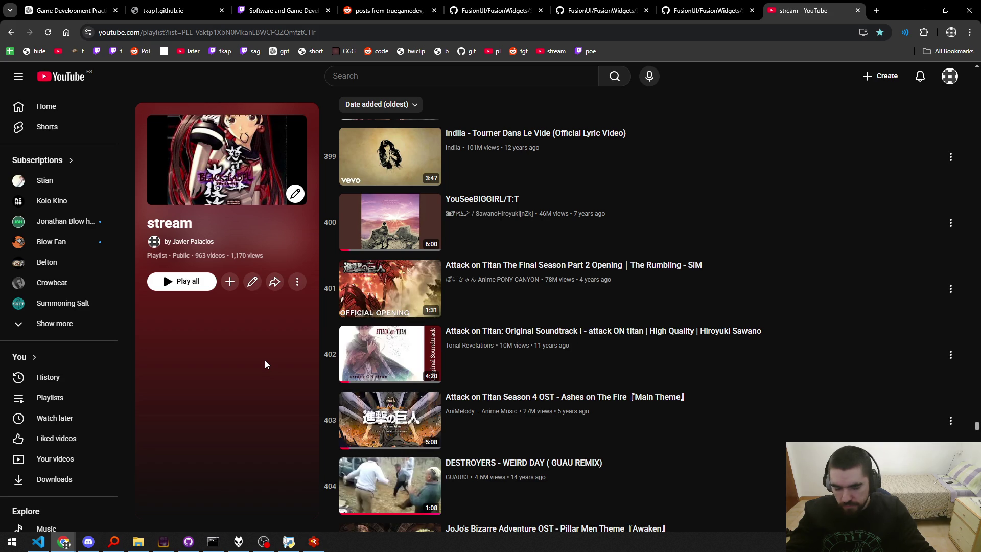
{"action": "key", "text": "ctrl+f"}
{"action": "type", "text": "pr0"}
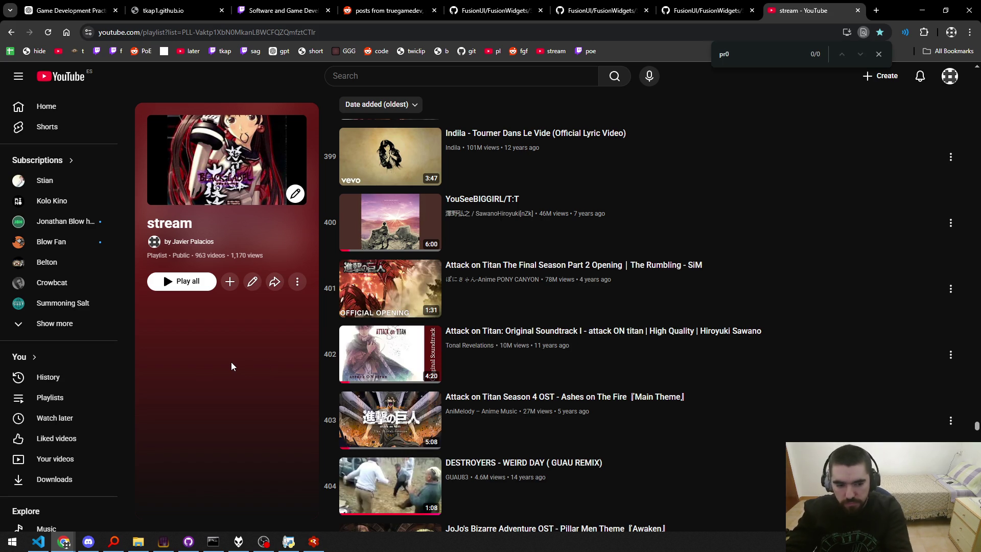
{"action": "key", "text": "Escape"}
{"action": "key", "text": "End"}
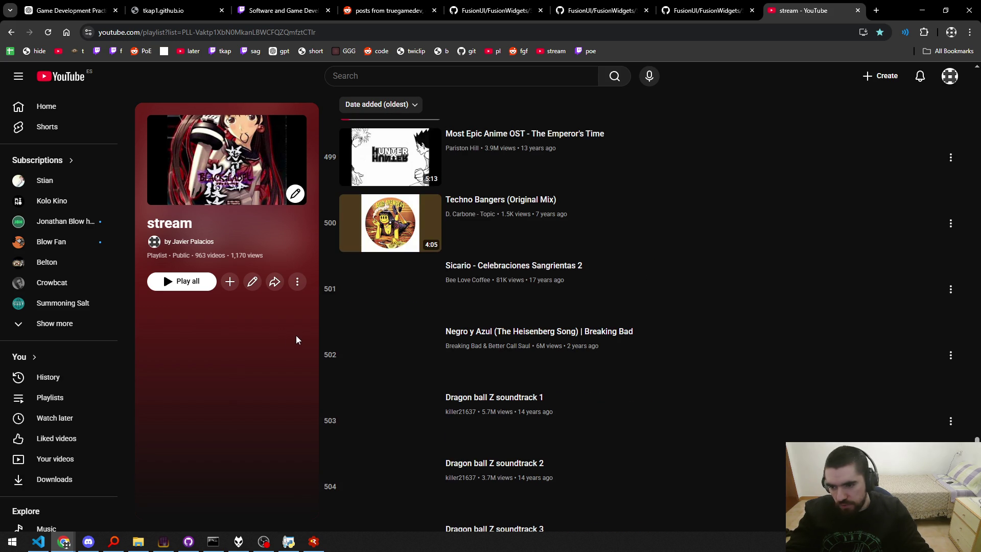
Load further playlist items and search for 'pr0' to find pR0viNciALs disk0'05 at item 679.
{"action": "scroll", "coordinate": [226, 350], "scroll_direction": "down", "scroll_amount": 8}
{"action": "key", "text": "ctrl+f"}
{"action": "type", "text": "pro0"}
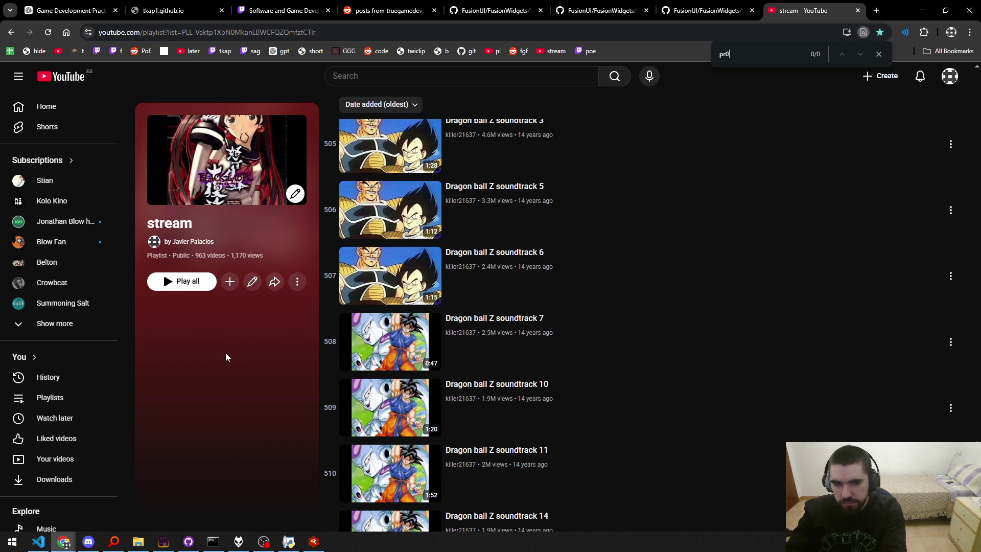
{"action": "key", "text": "Escape"}
{"action": "scroll", "coordinate": [500, 338], "scroll_direction": "down", "scroll_amount": 20}
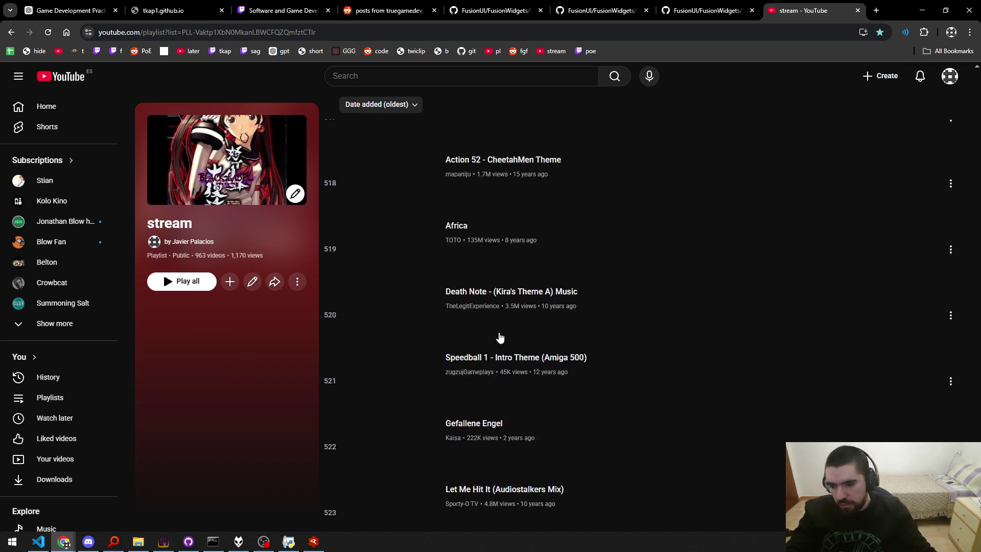
{"action": "scroll", "coordinate": [500, 339], "scroll_direction": "down", "scroll_amount": 8}
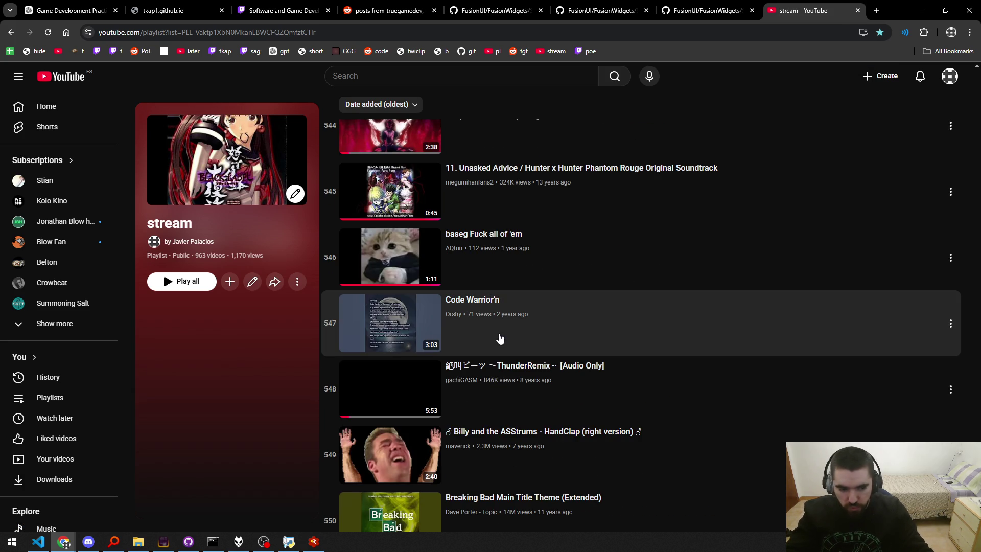
{"action": "scroll", "coordinate": [499, 339], "scroll_direction": "down", "scroll_amount": 20}
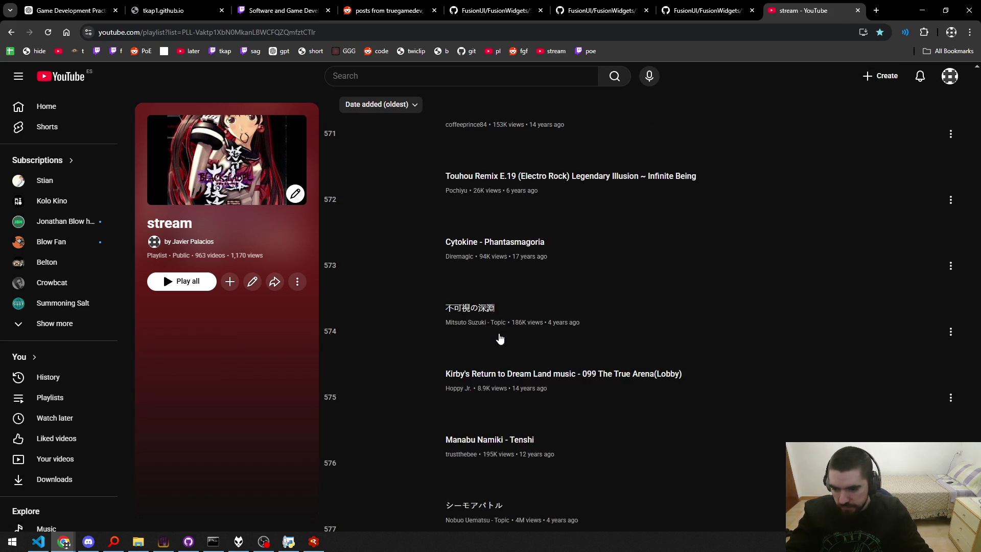
{"action": "scroll", "coordinate": [499, 338], "scroll_direction": "down", "scroll_amount": 10}
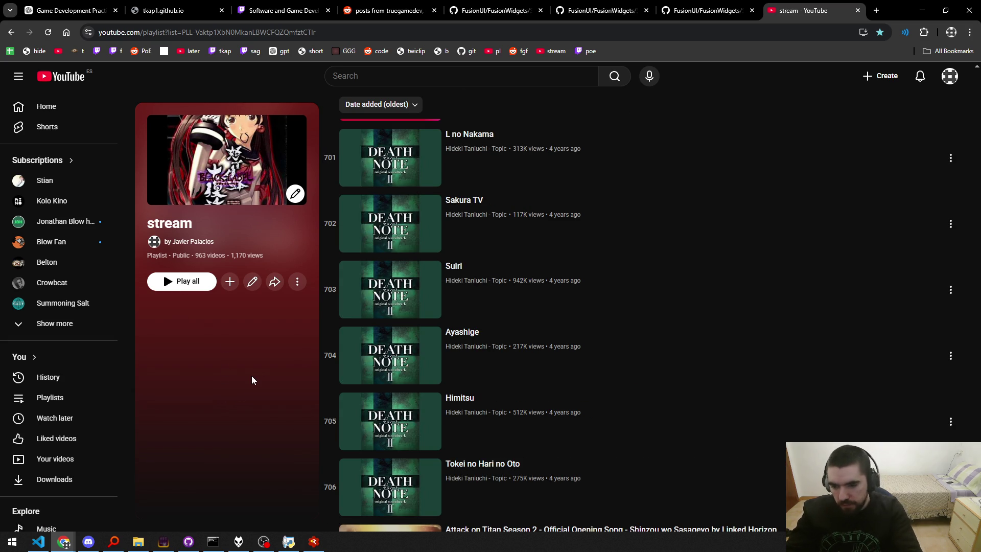
{"action": "scroll", "coordinate": [252, 380], "scroll_direction": "down", "scroll_amount": 10}
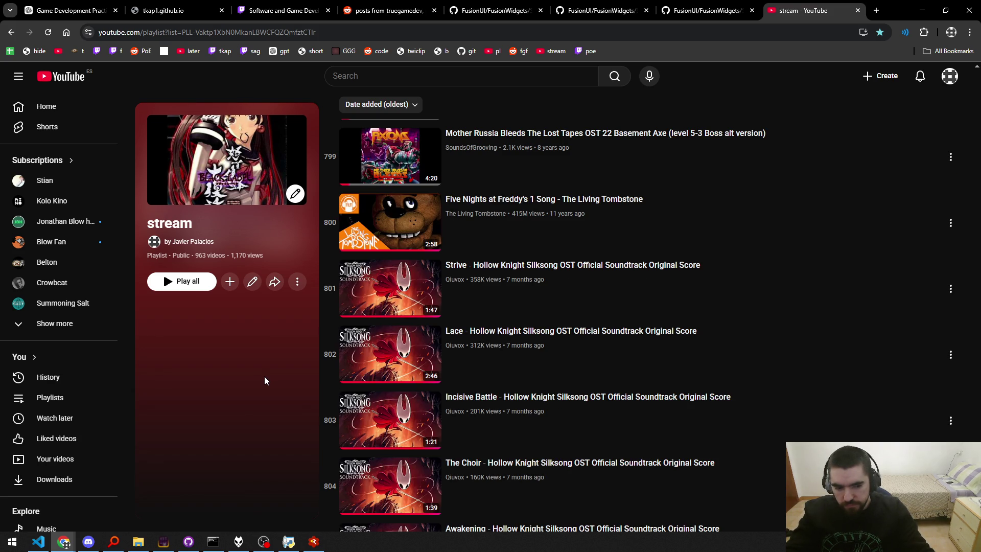
{"action": "key", "text": "End"}
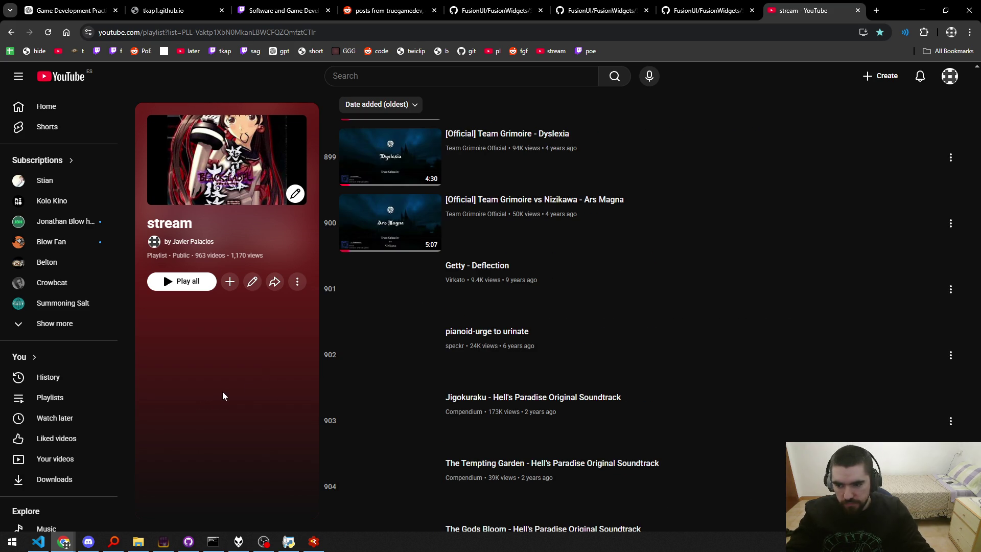
{"action": "key", "text": "ctrl+f"}
{"action": "type", "text": "pr0"}
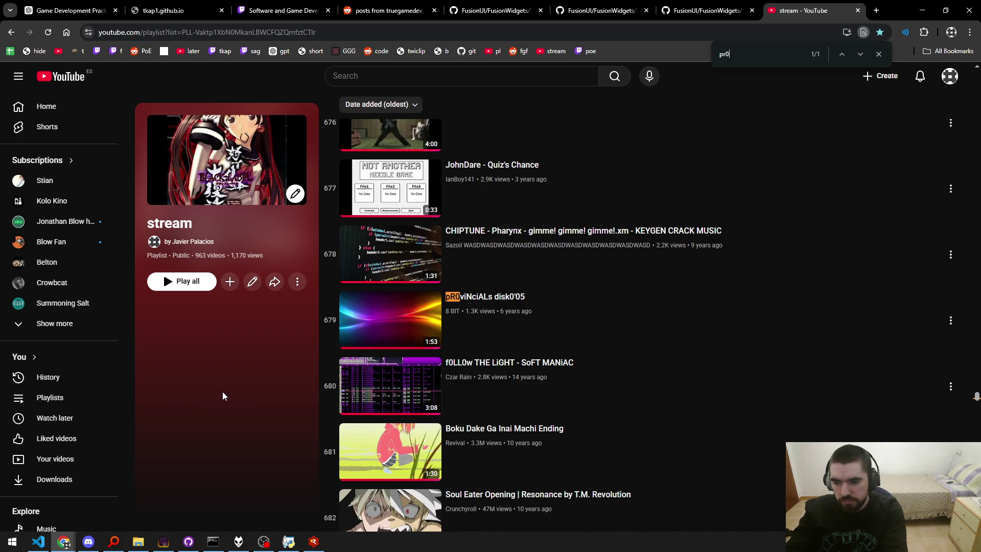
{"action": "key", "text": "Escape"}
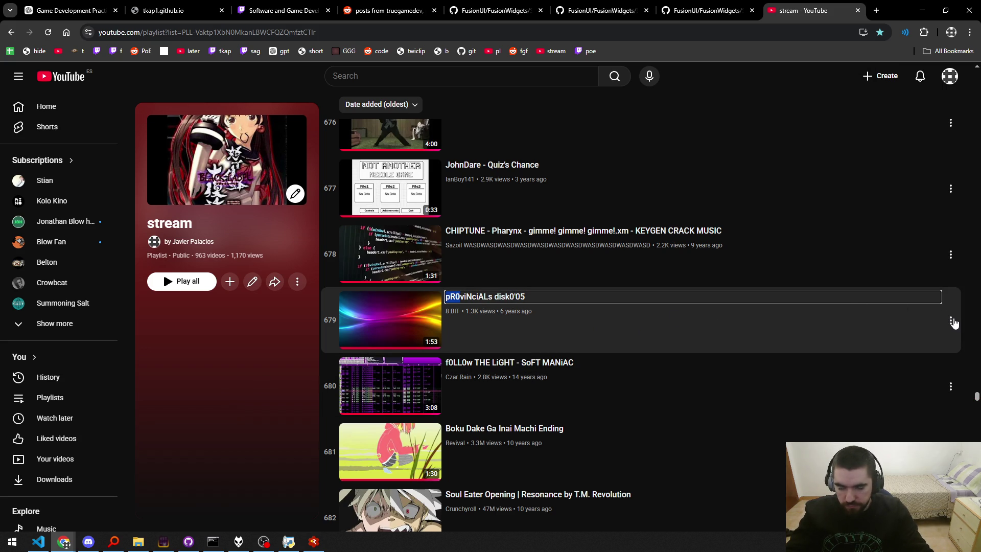
{"action": "left_click", "coordinate": [951, 321]}
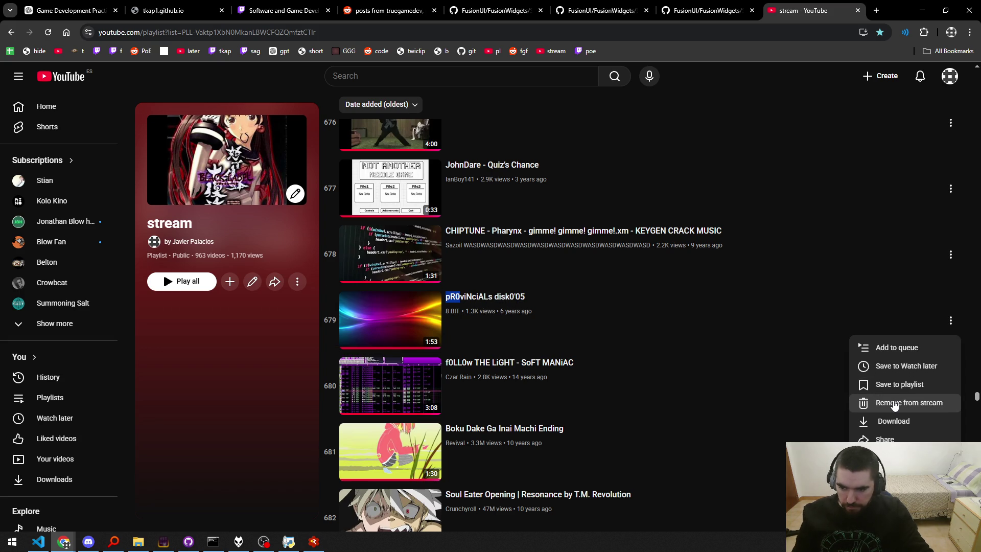
{"action": "left_click", "coordinate": [894, 404]}
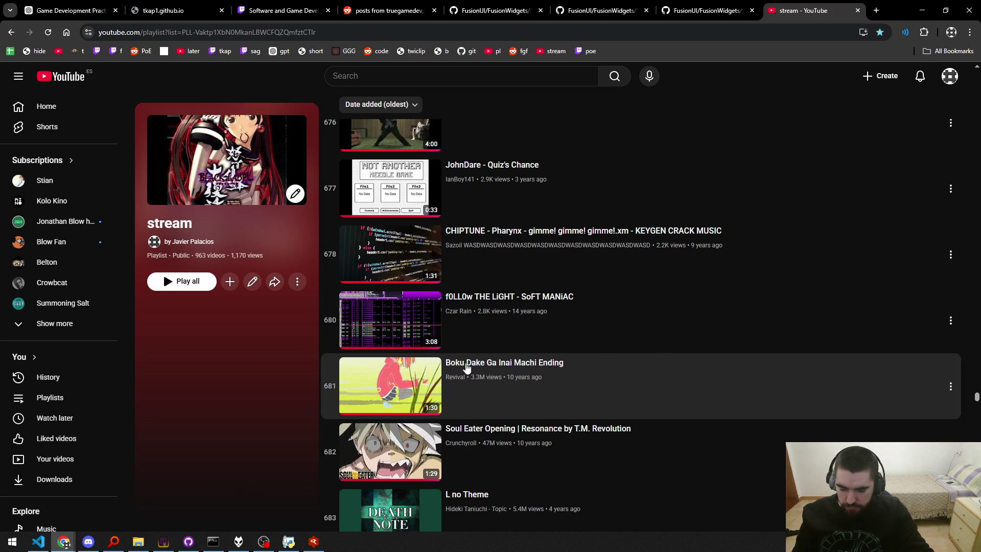
{"action": "left_click", "coordinate": [238, 542]}
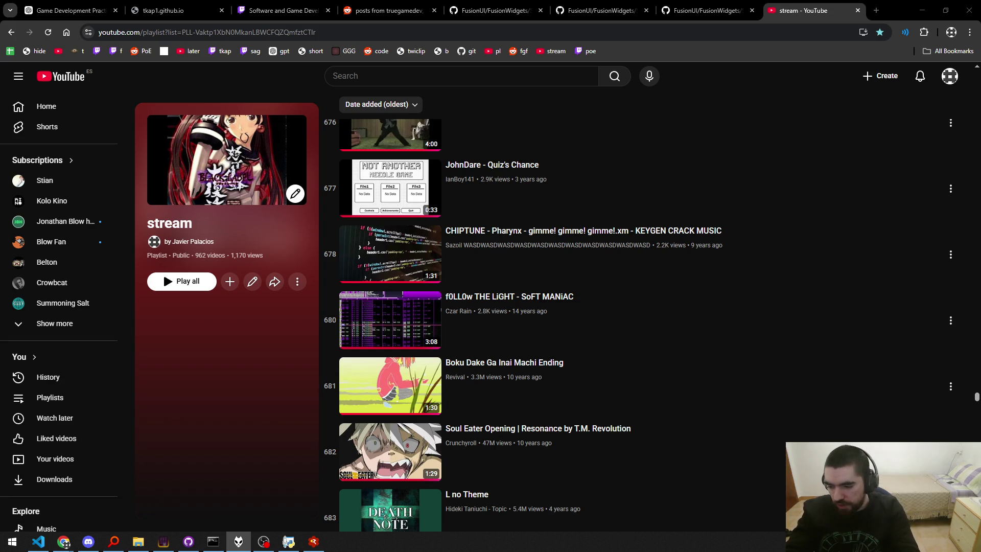
{"action": "key", "text": "alt+Tab"}
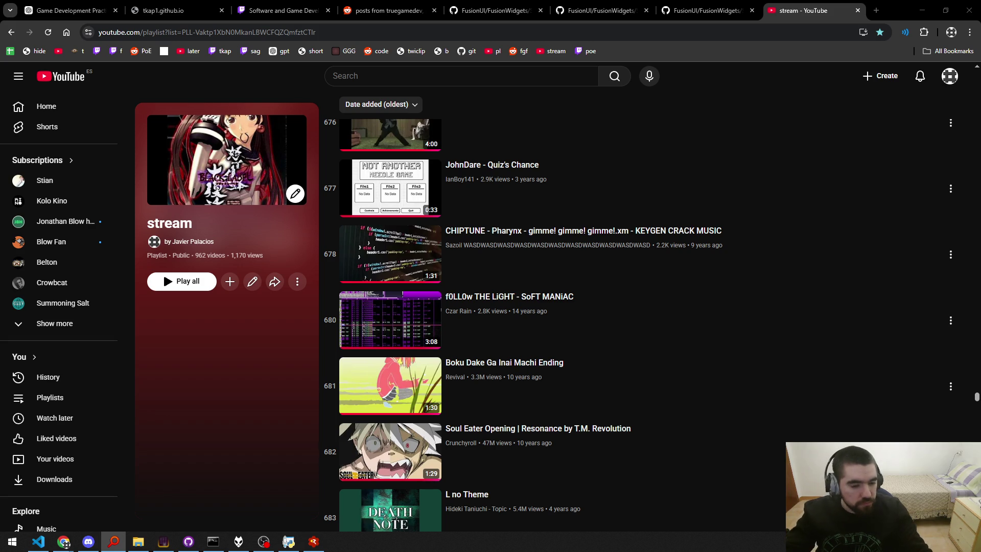
{"action": "left_click", "coordinate": [915, 235]}
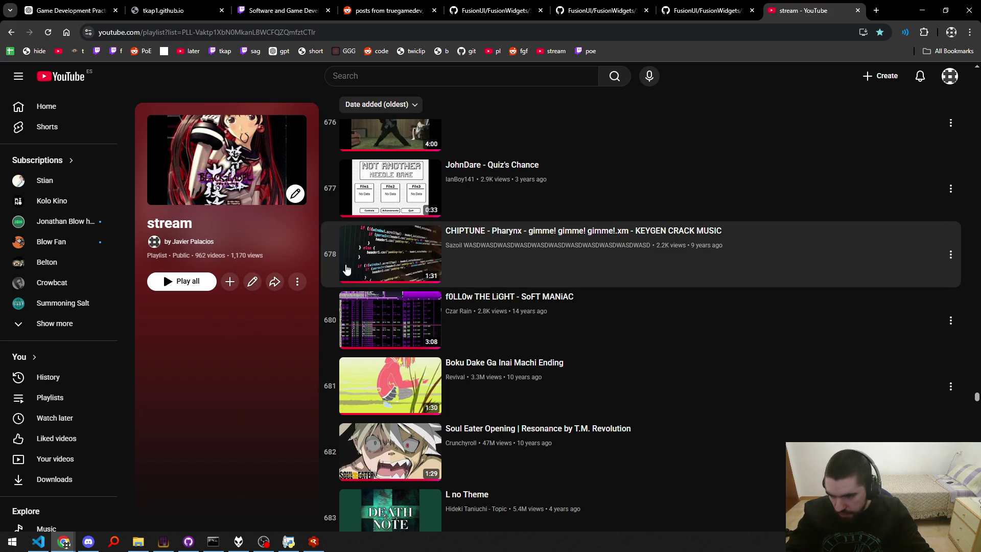
Play the CHIPTUNE - Pharynx video briefly, pausing at 0:06, then close the playlist and video tabs.
{"action": "middle_click", "coordinate": [391, 248]}
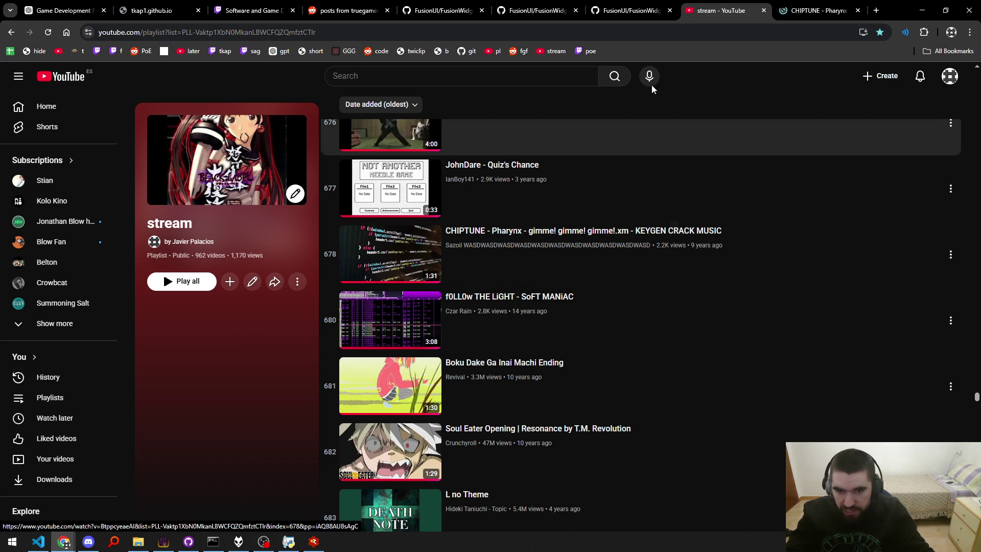
{"action": "middle_click", "coordinate": [719, 5]}
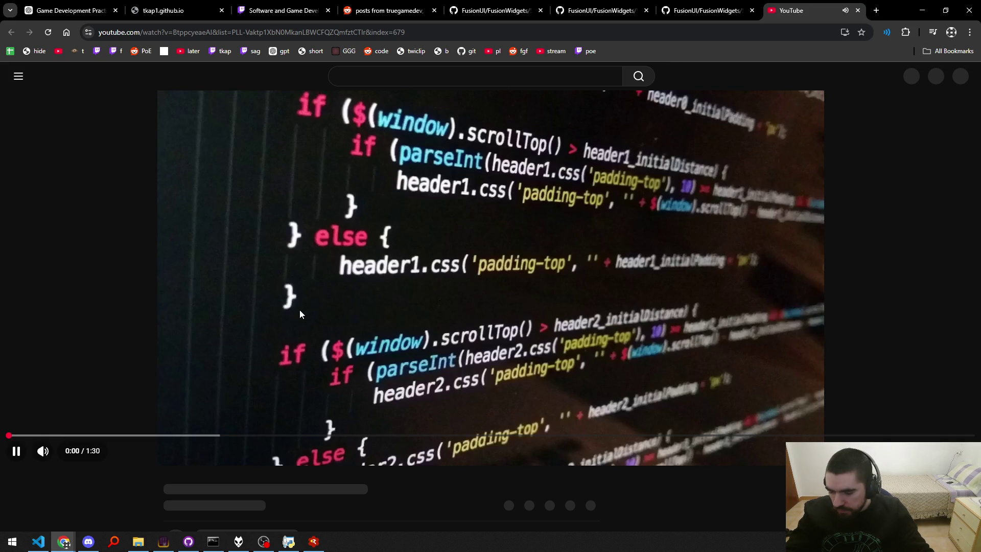
{"action": "left_click", "coordinate": [305, 348]}
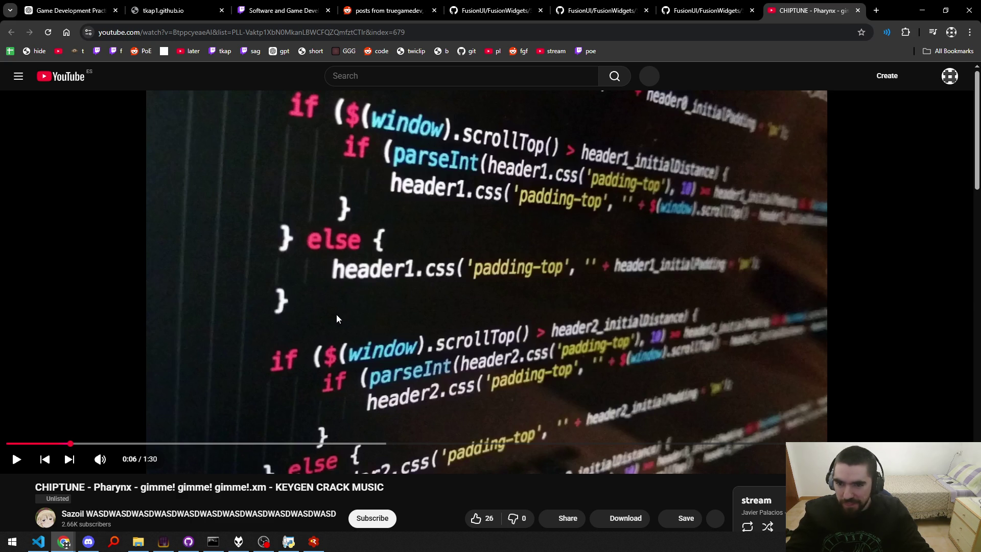
{"action": "key", "text": "ctrl+w"}
{"action": "key", "text": "ctrl+w"}
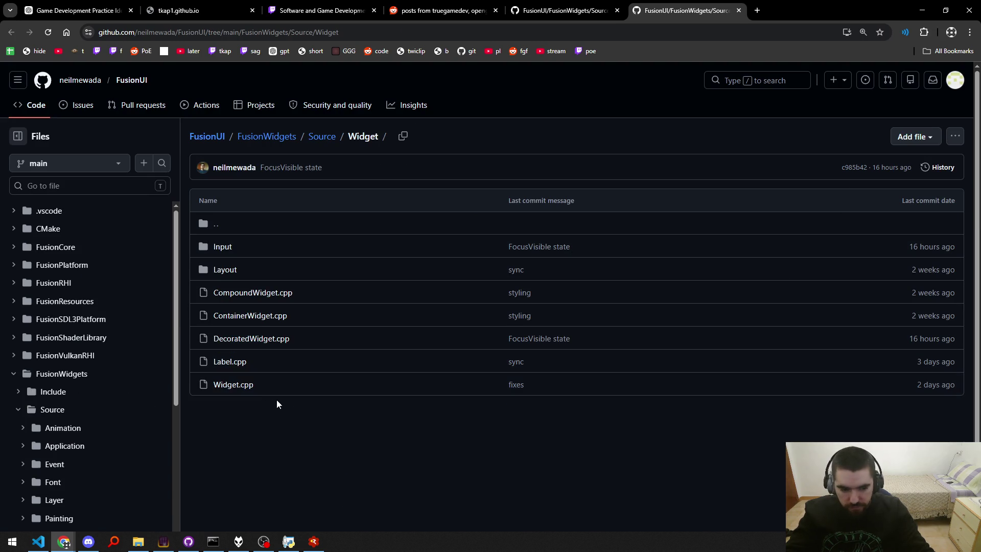
Open Label.cpp and look over its code, selecting char32_t on line 21.
{"action": "left_click", "coordinate": [229, 363]}
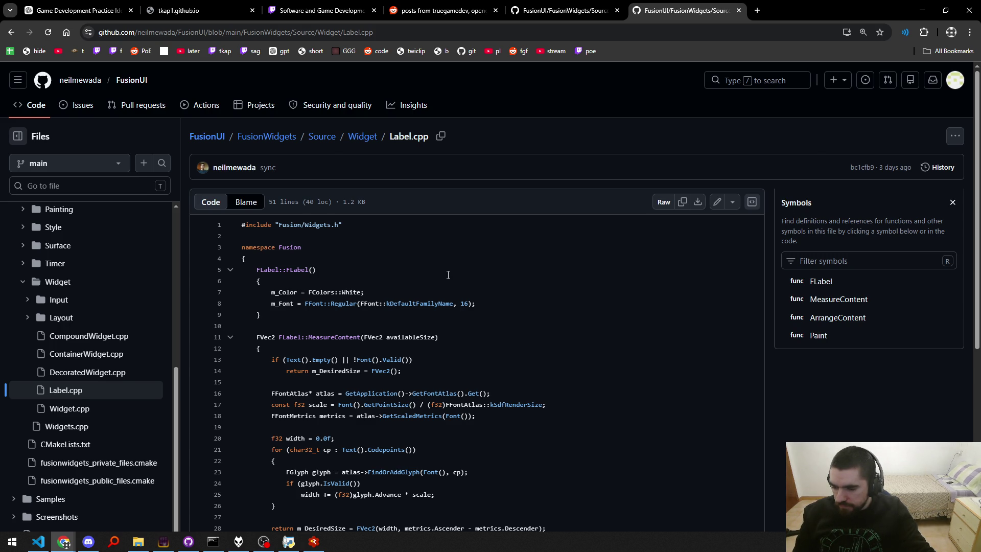
{"action": "scroll", "coordinate": [448, 275], "scroll_direction": "down", "scroll_amount": 3}
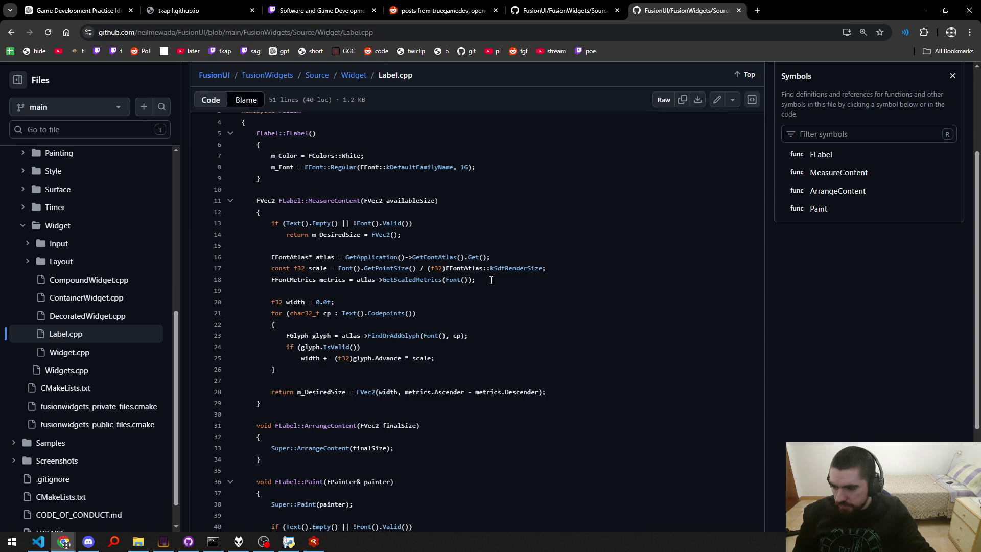
{"action": "double_click", "coordinate": [289, 312]}
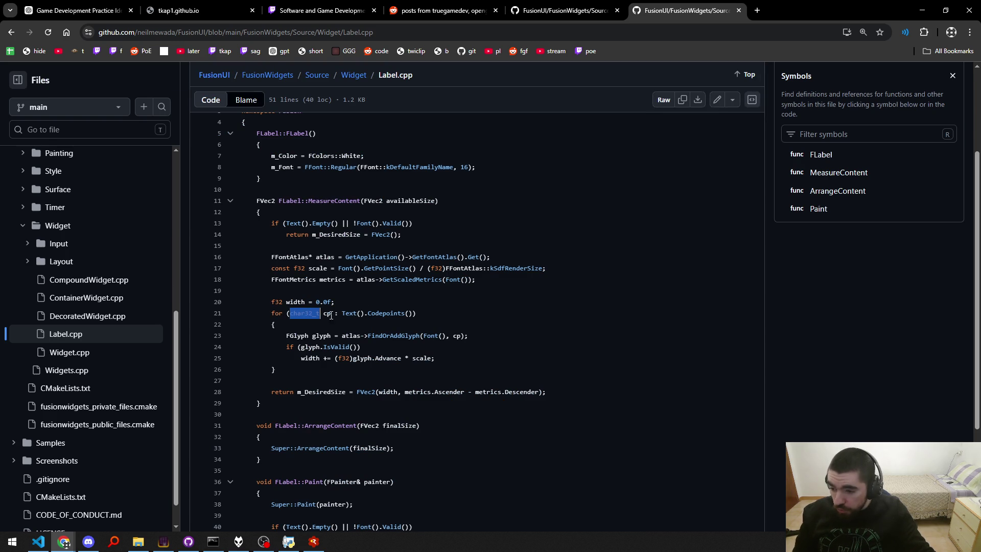
{"action": "left_click", "coordinate": [294, 311]}
{"action": "double_click", "coordinate": [295, 313]}
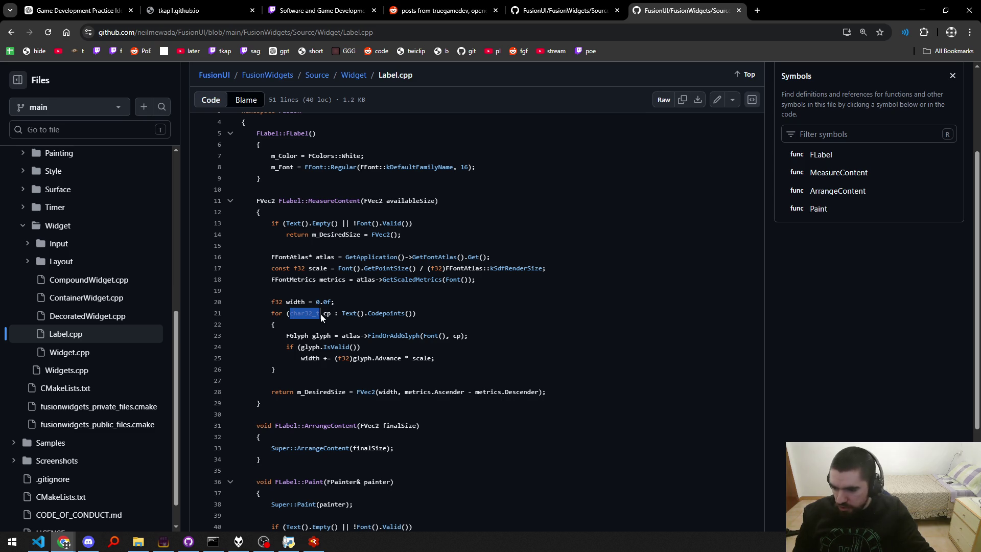
{"action": "left_click", "coordinate": [335, 304]}
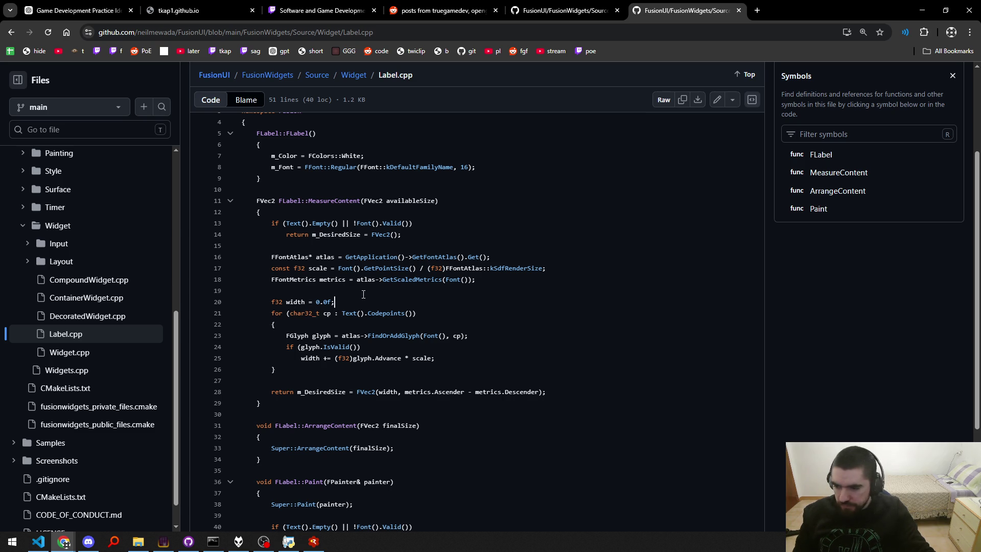
{"action": "middle_click", "coordinate": [384, 287]}
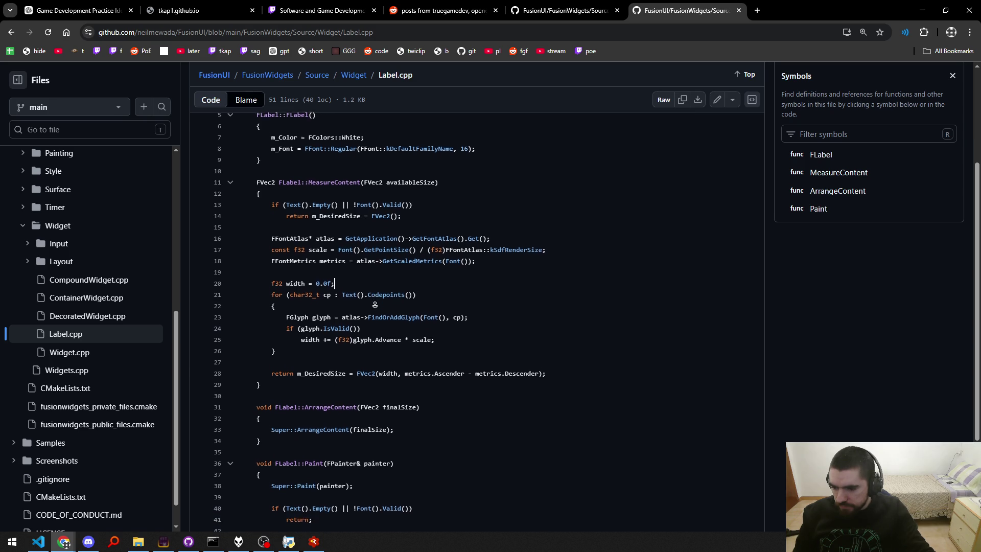
{"action": "left_click", "coordinate": [242, 240]}
Check ArrangeContent's references on line 31, return to the file's top and close Label.cpp.
{"action": "mouse_move", "coordinate": [267, 367]}
{"action": "left_mouse_down"}
{"action": "mouse_move", "coordinate": [273, 376]}
{"action": "mouse_move", "coordinate": [350, 375]}
{"action": "left_mouse_up"}
{"action": "left_click", "coordinate": [339, 377]}
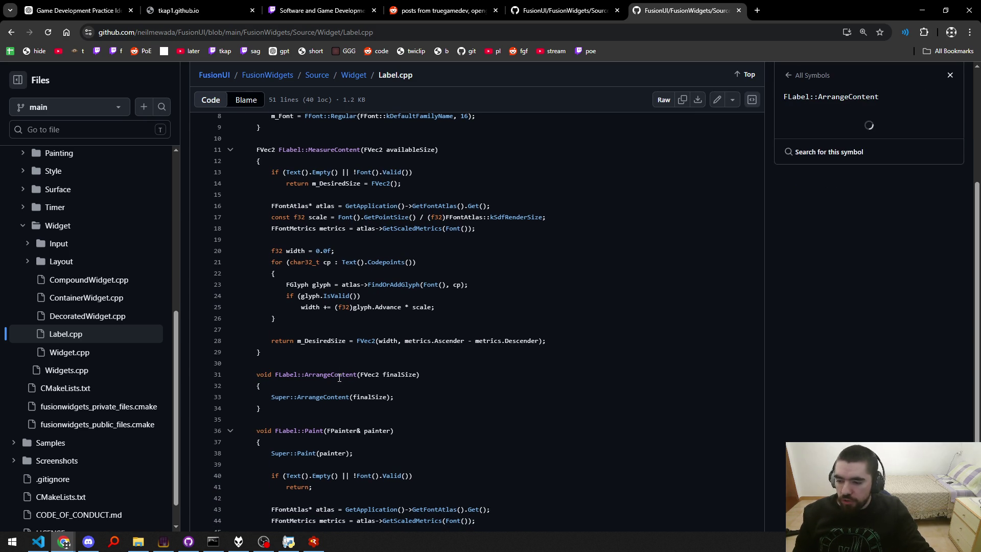
{"action": "left_click_drag", "start_coordinate": [271, 397], "coordinate": [347, 396]}
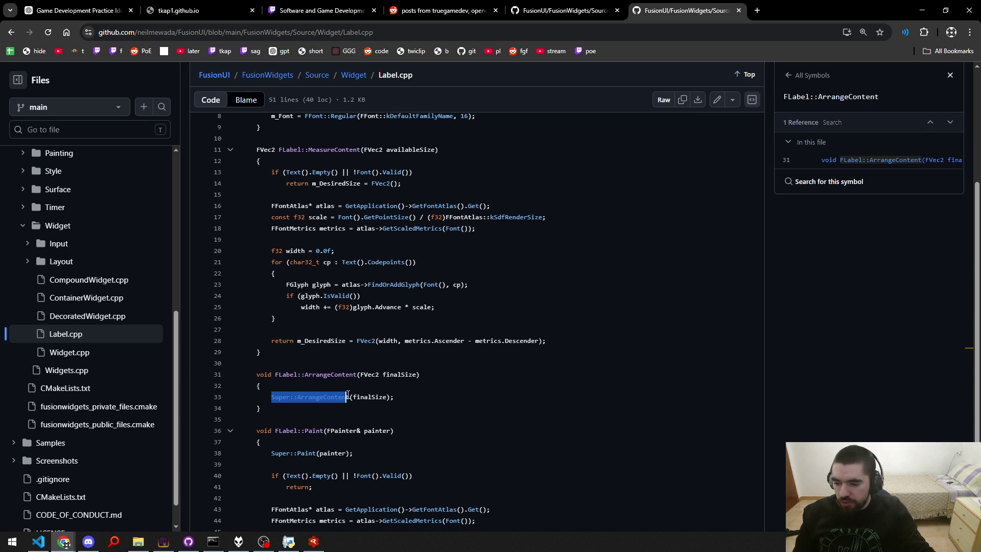
{"action": "left_click", "coordinate": [440, 387]}
{"action": "scroll", "coordinate": [432, 389], "scroll_direction": "down", "scroll_amount": 2}
{"action": "key", "text": "Left"}
{"action": "key", "text": "Left"}
{"action": "middle_click", "coordinate": [438, 365]}
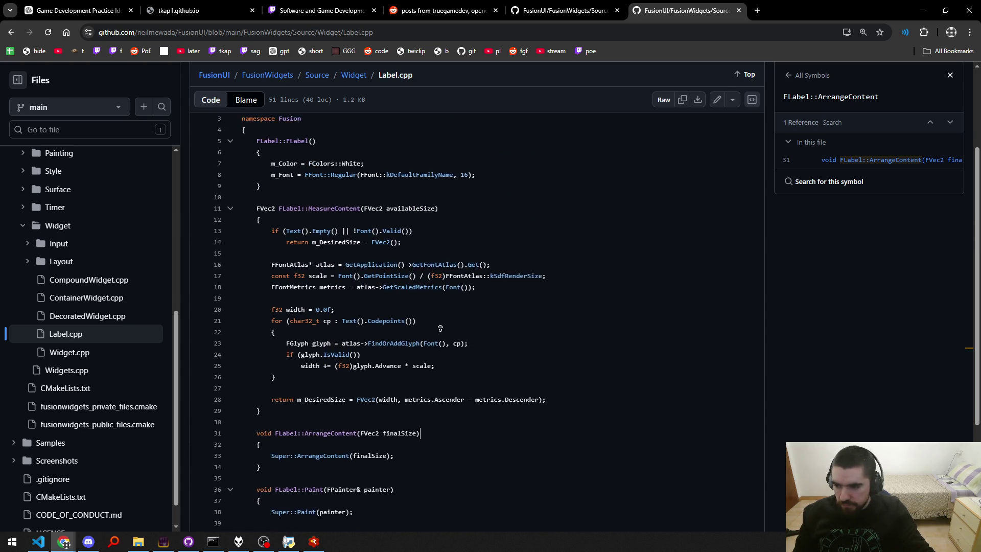
{"action": "left_click", "coordinate": [442, 330]}
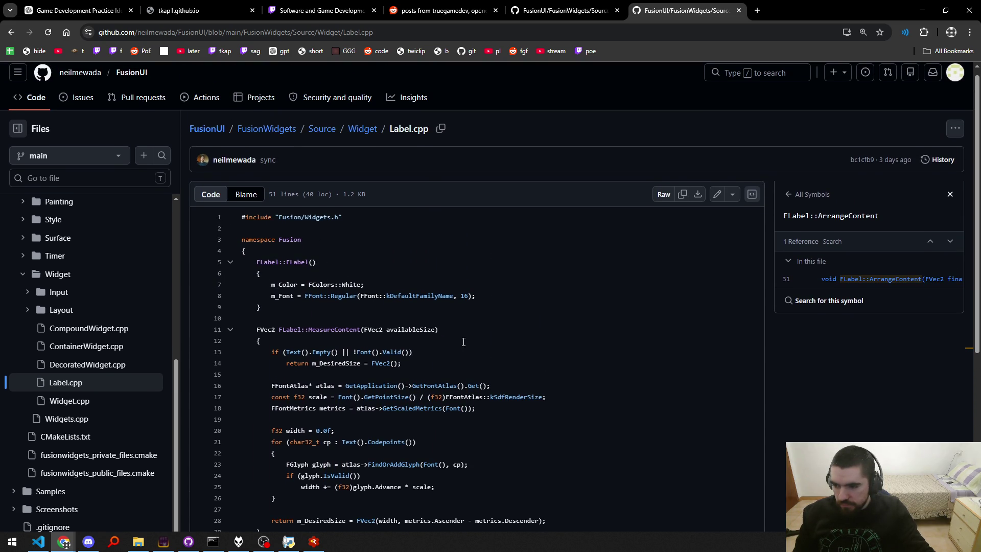
{"action": "scroll", "coordinate": [463, 342], "scroll_direction": "up", "scroll_amount": 1}
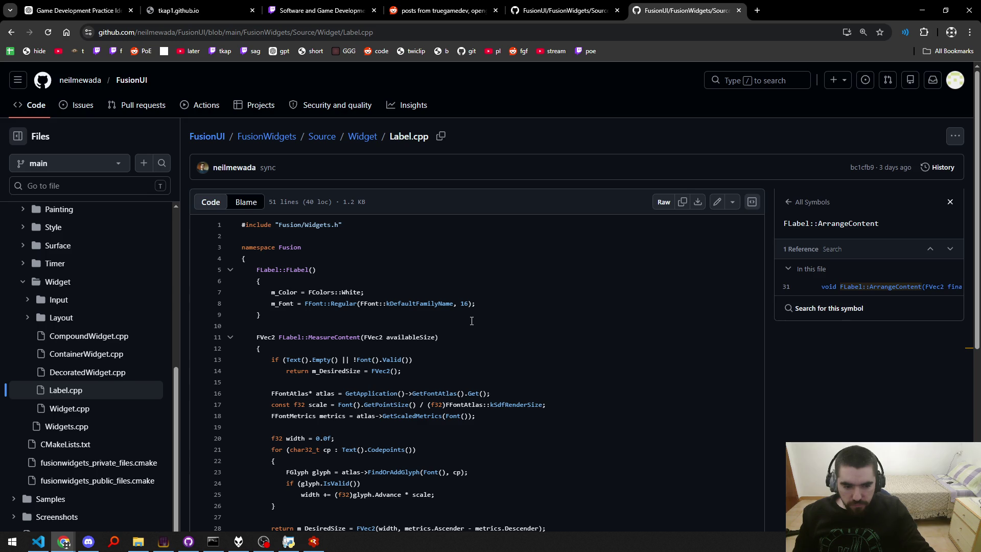
{"action": "middle_click", "coordinate": [684, 5]}
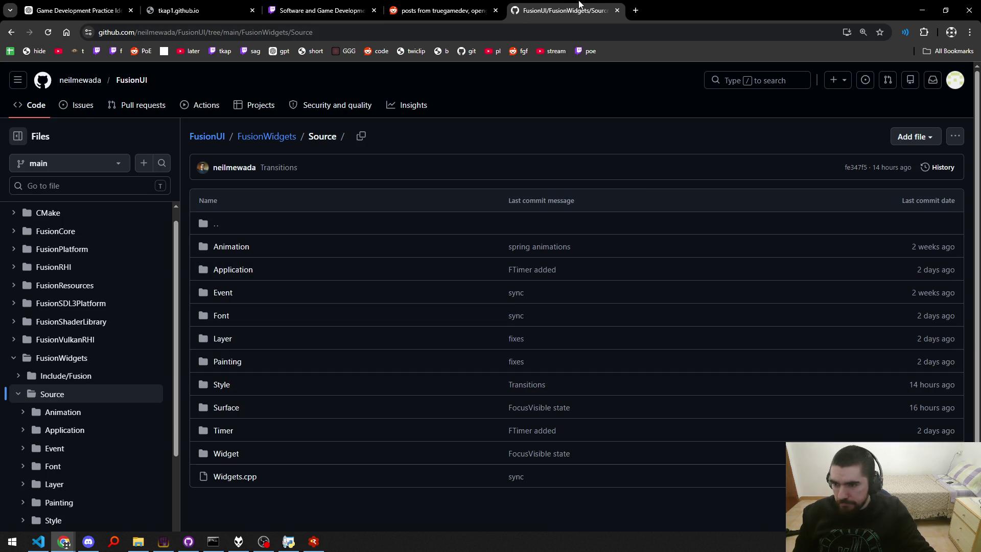
Close the FusionWidgets Source tab and scroll down the r/gamedev feed.
{"action": "key", "text": "ctrl+w"}
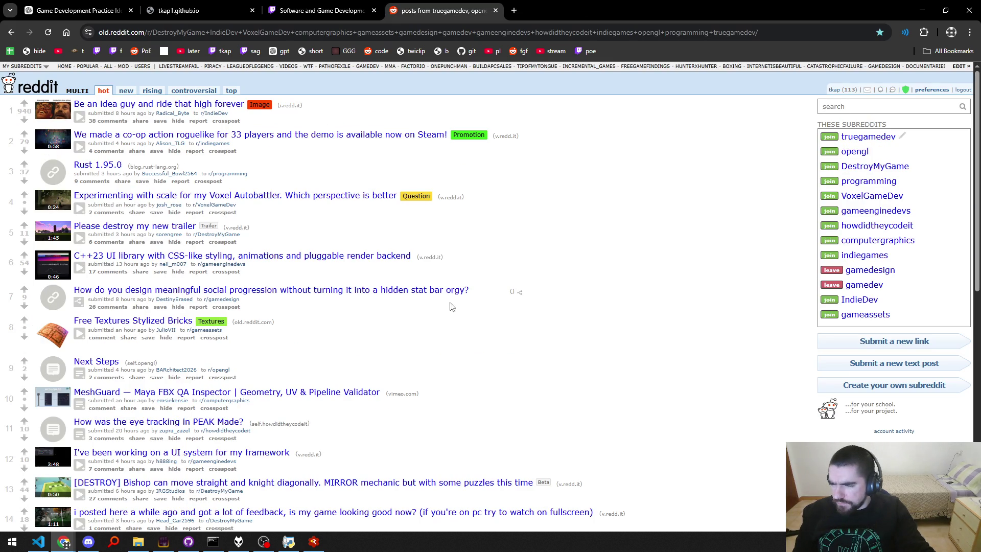
{"action": "scroll", "coordinate": [429, 337], "scroll_direction": "down", "scroll_amount": 3}
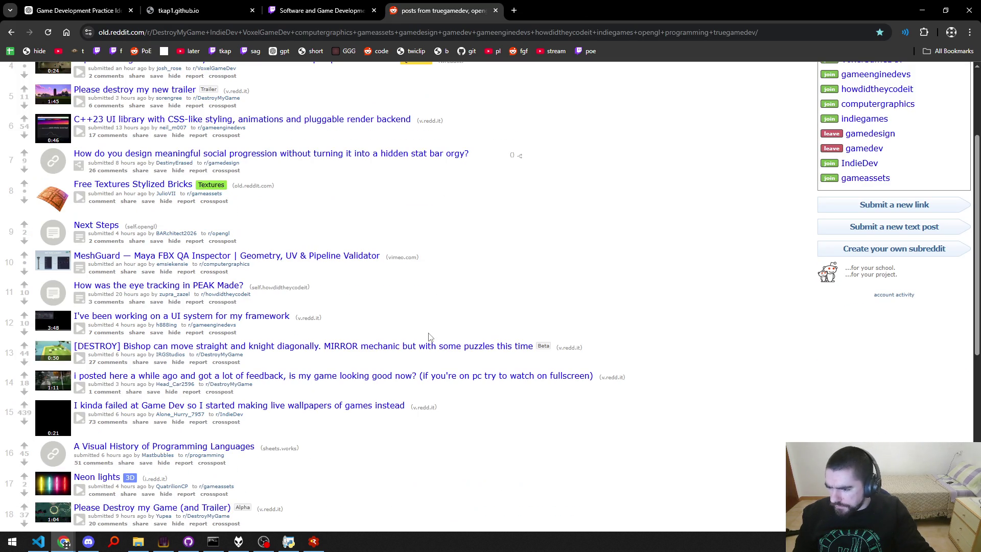
{"action": "scroll", "coordinate": [429, 337], "scroll_direction": "down", "scroll_amount": 3}
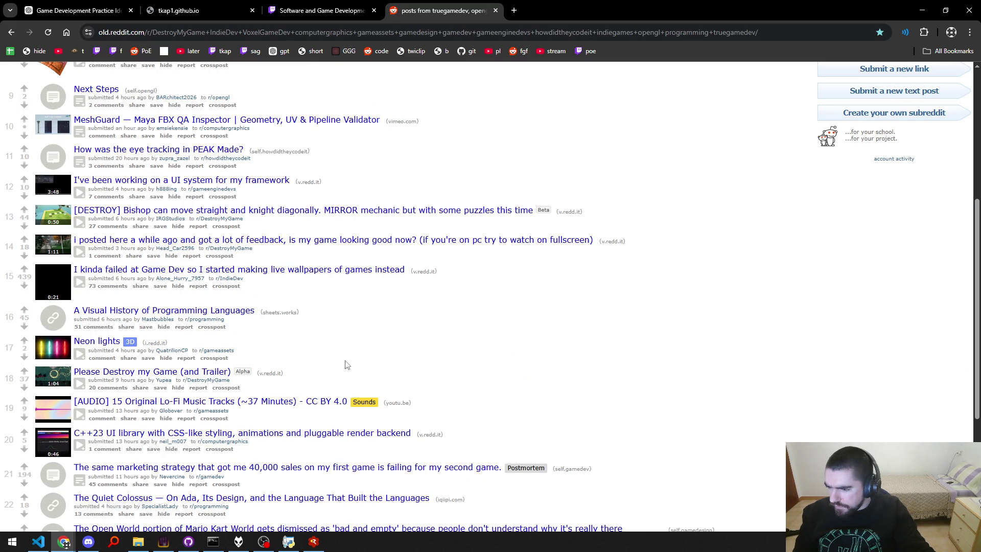
{"action": "scroll", "coordinate": [345, 365], "scroll_direction": "down", "scroll_amount": 3}
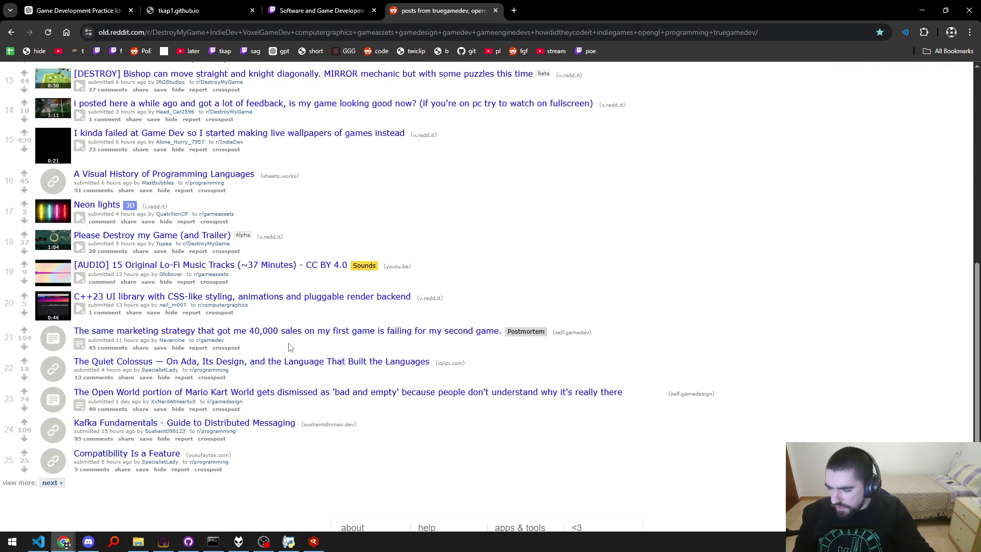
Open the post about a second game's failed marketing strategy and select its full text.
{"action": "middle_click", "coordinate": [305, 338]}
{"action": "key", "text": "ctrl+Tab"}
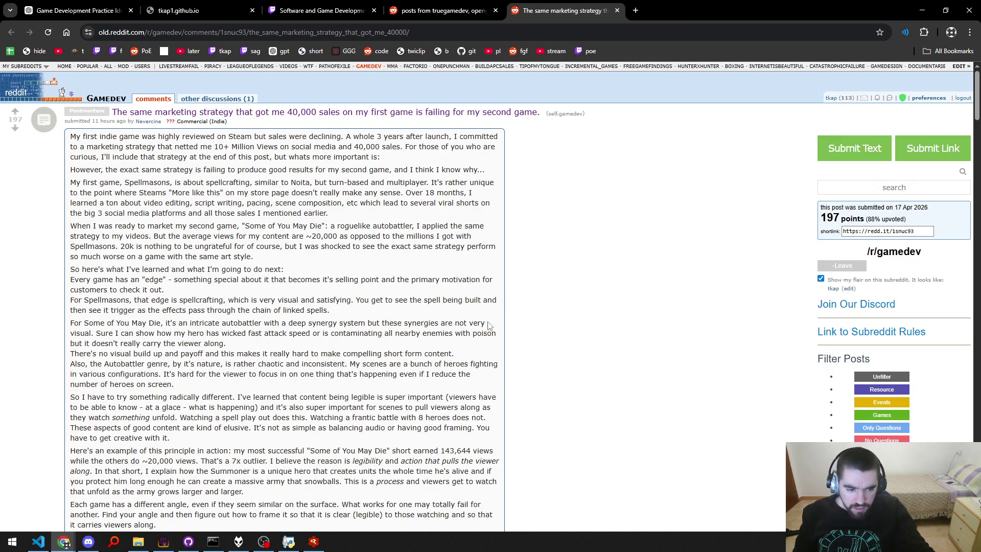
{"action": "scroll", "coordinate": [413, 290], "scroll_direction": "down", "scroll_amount": 5}
{"action": "scroll", "coordinate": [413, 291], "scroll_direction": "down", "scroll_amount": 15}
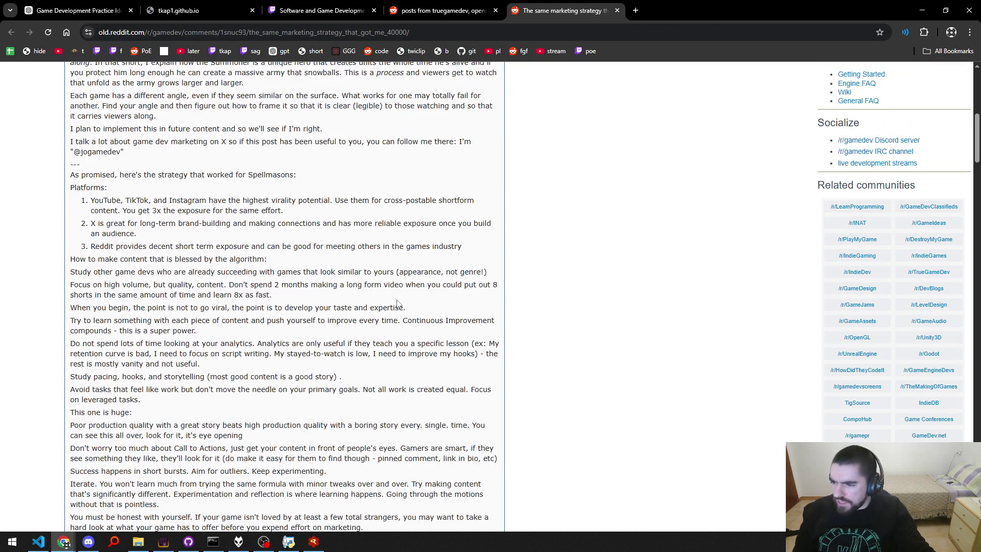
{"action": "mouse_move", "coordinate": [185, 240]}
{"action": "left_mouse_down"}
{"action": "mouse_move", "coordinate": [76, 63]}
{"action": "mouse_move", "coordinate": [51, 225]}
{"action": "mouse_move", "coordinate": [52, 148]}
{"action": "mouse_move", "coordinate": [50, 157]}
{"action": "left_mouse_up"}
{"action": "key", "text": "alt+Tab"}
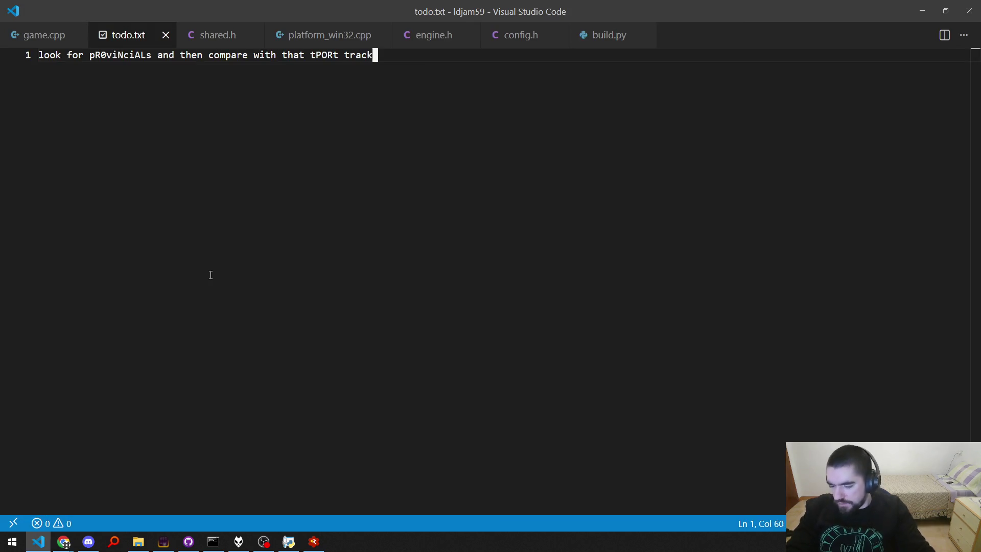
Close the extra untitled file and paste the copied Reddit post into todo.txt.
{"action": "key", "text": "ctrl+n"}
{"action": "key", "text": "ctrl+w"}
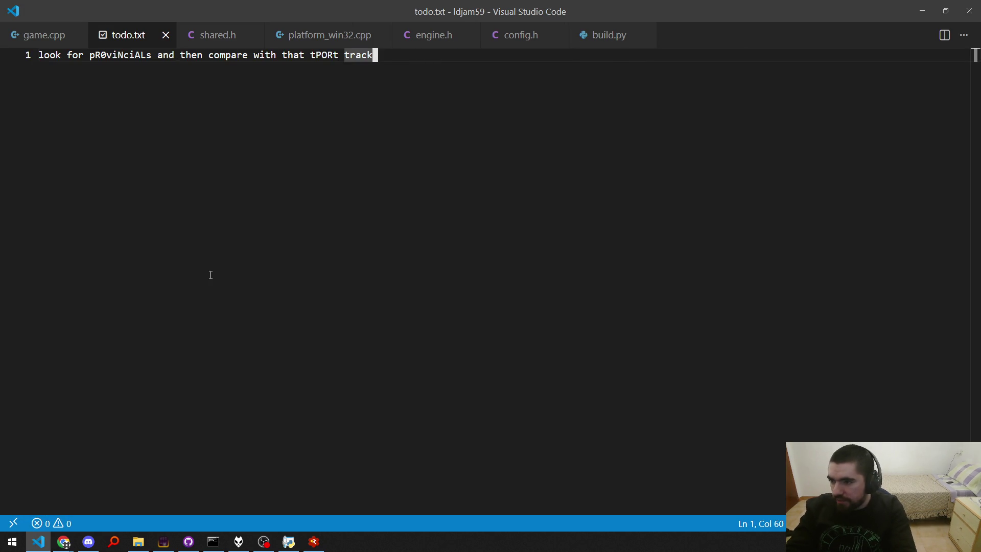
{"action": "key", "text": "ctrl+a"}
{"action": "key", "text": "BackSpace"}
{"action": "key", "text": "ctrl+v"}
{"action": "key", "text": "Home"}
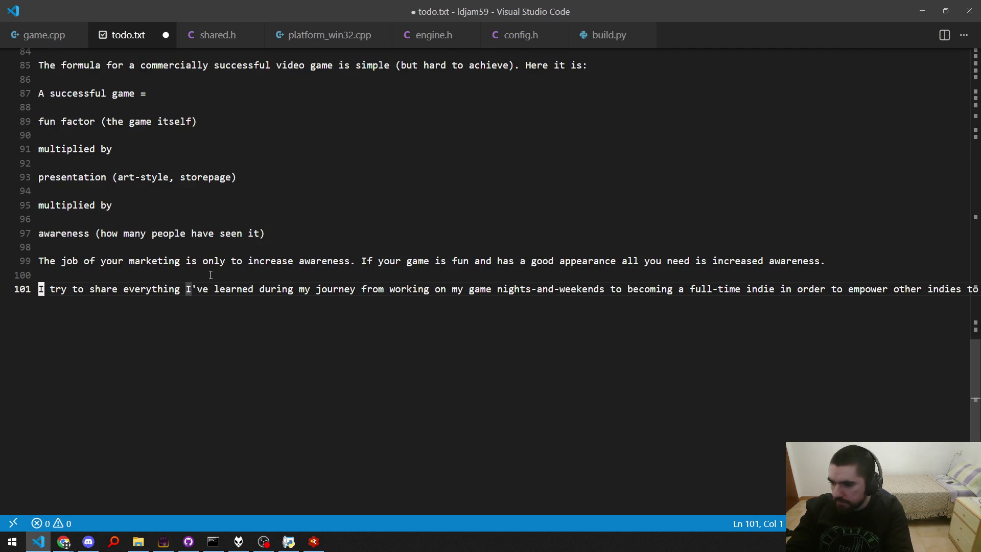
{"action": "key", "text": "ctrl+a"}
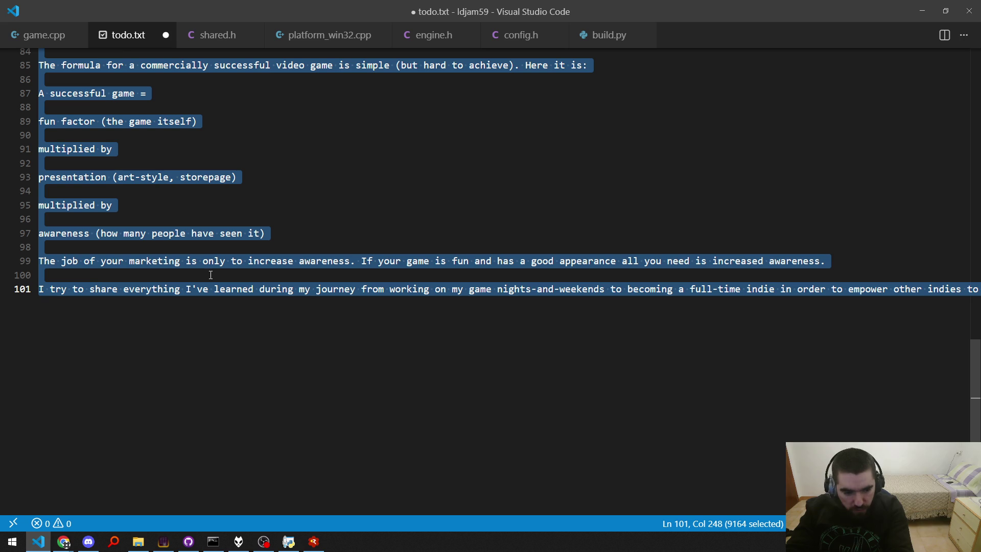
{"action": "key", "text": "ctrl+Home"}
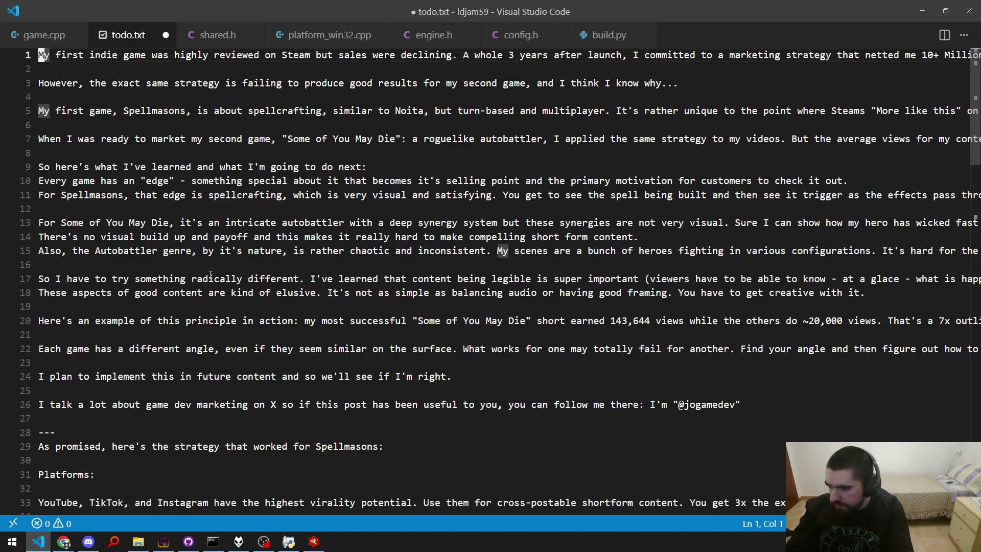
Dismiss the save prompt, delete all text from todo.txt, and return to the browser.
{"action": "key", "text": "ctrl+w"}
{"action": "key", "text": "Tab"}
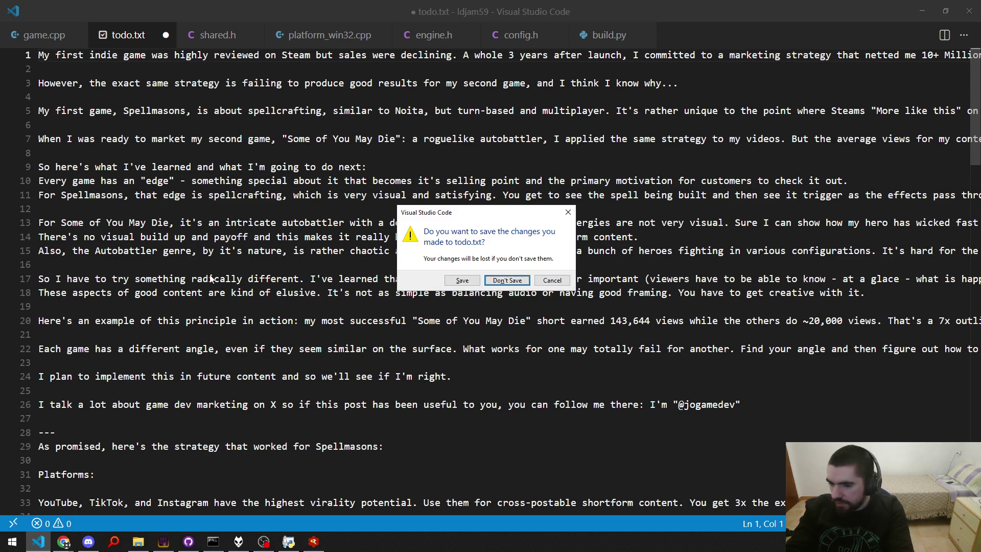
{"action": "key", "text": "Escape"}
{"action": "key", "text": "ctrl+a"}
{"action": "key", "text": "Delete"}
{"action": "key", "text": "alt+Tab"}
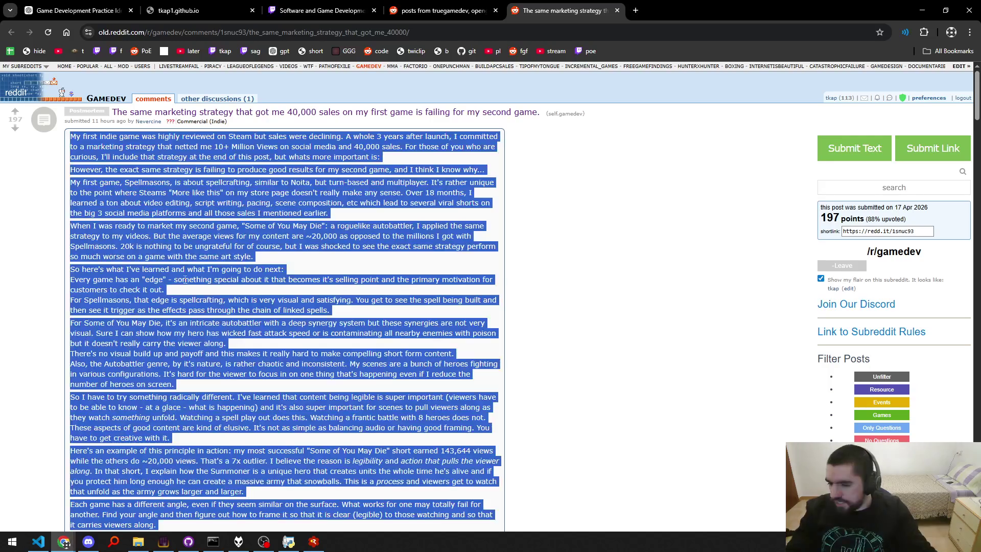
Deselect the marketing strategy post's text and skim down through it.
{"action": "left_click", "coordinate": [272, 292]}
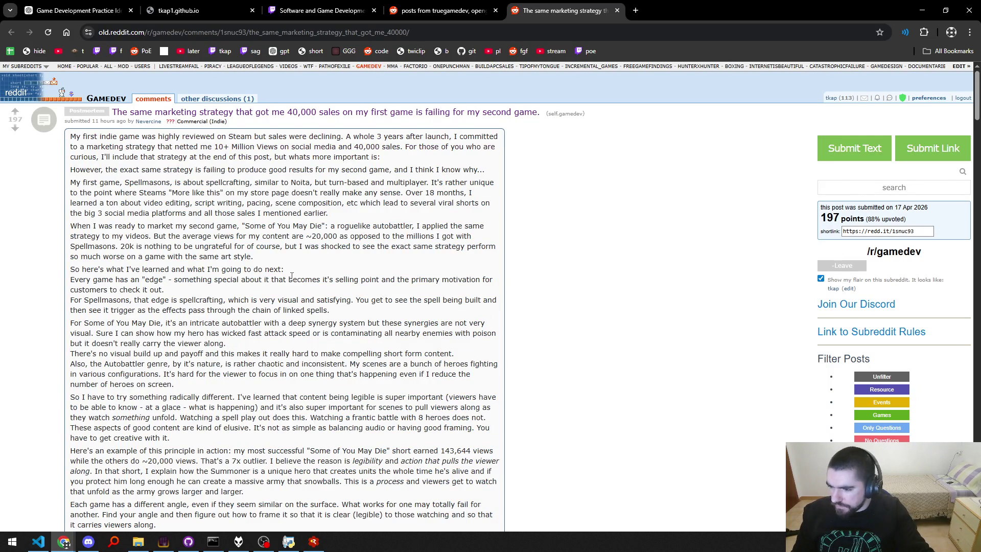
{"action": "scroll", "coordinate": [298, 274], "scroll_direction": "down", "scroll_amount": 8}
{"action": "scroll", "coordinate": [298, 273], "scroll_direction": "down", "scroll_amount": 15}
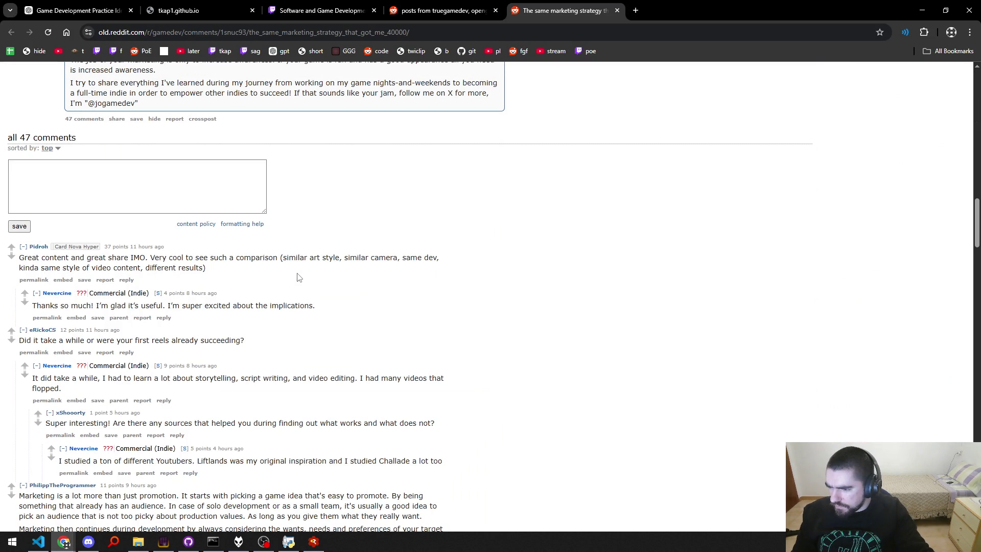
{"action": "scroll", "coordinate": [403, 255], "scroll_direction": "up", "scroll_amount": 12}
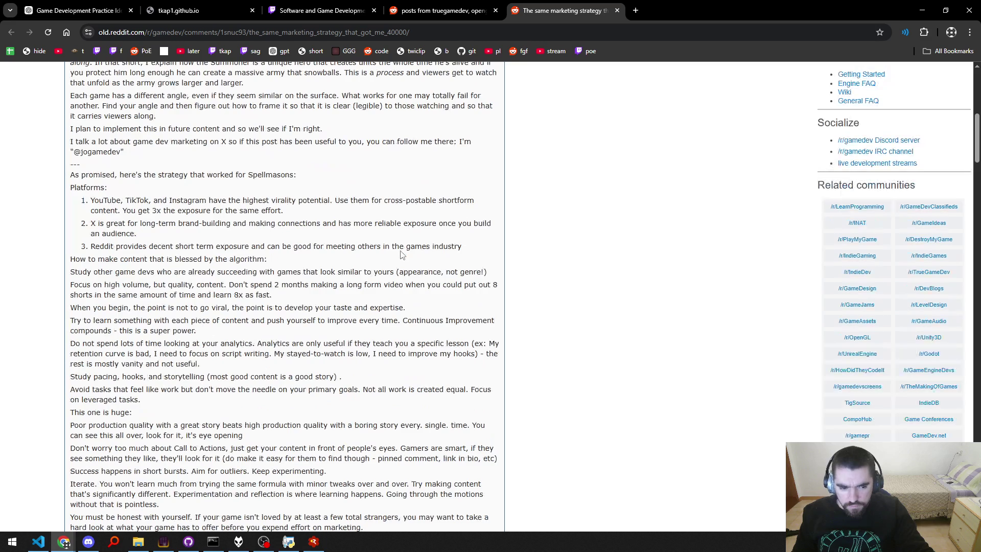
Close the post, load feed page two, and open 'Entity Attached Location' in a background tab.
{"action": "middle_click", "coordinate": [575, 6]}
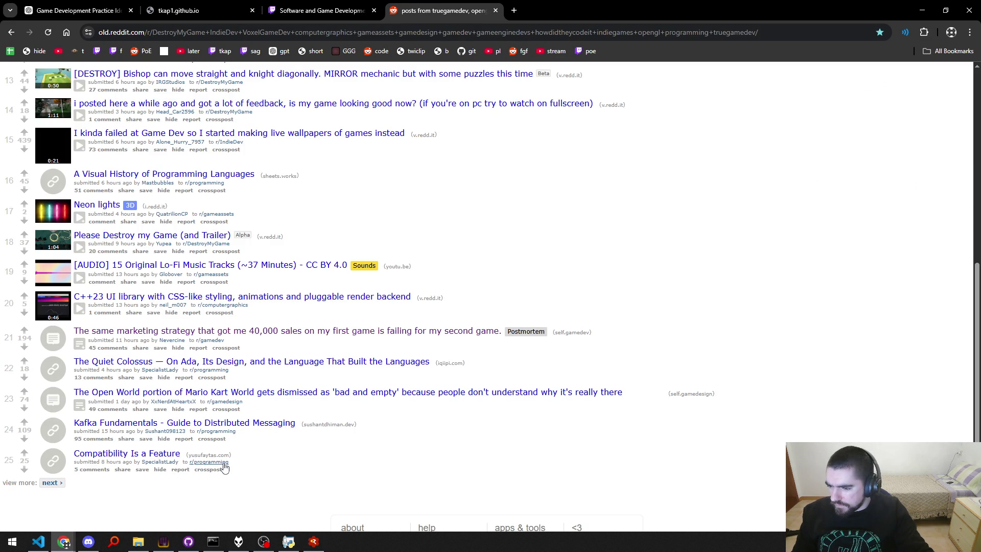
{"action": "left_click", "coordinate": [57, 482]}
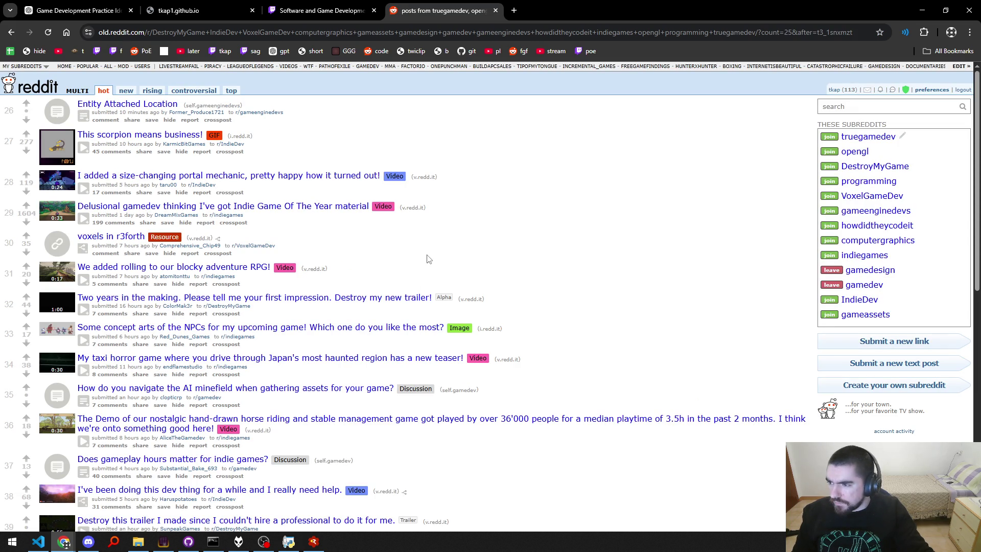
{"action": "middle_click", "coordinate": [126, 107]}
Switch to the 'Entity Attached Location' tab and highlight its body while reading.
{"action": "key", "text": "ctrl+Tab"}
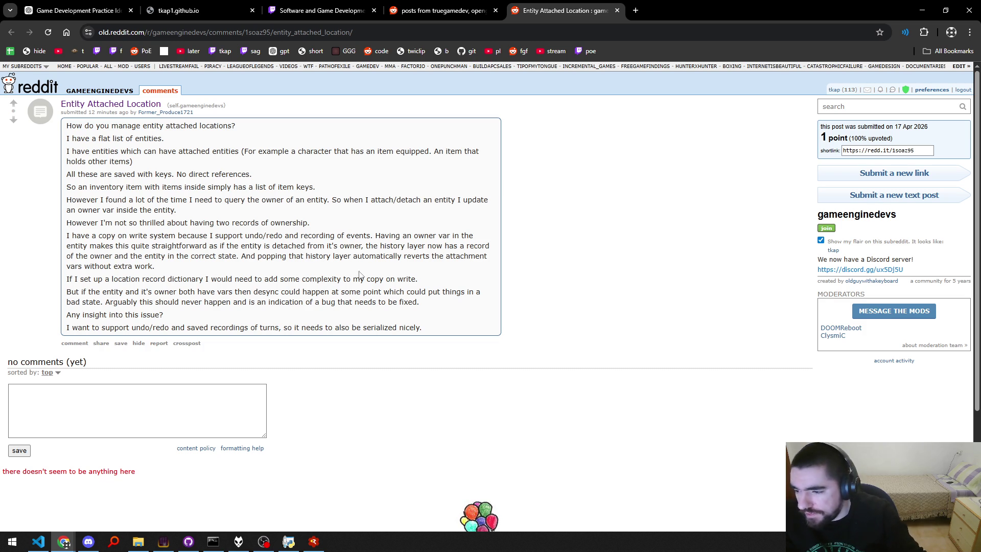
{"action": "left_click_drag", "start_coordinate": [463, 340], "coordinate": [39, 111]}
Read the Entity Attached Location post passage by passage, then close its tab.
{"action": "left_click", "coordinate": [334, 256]}
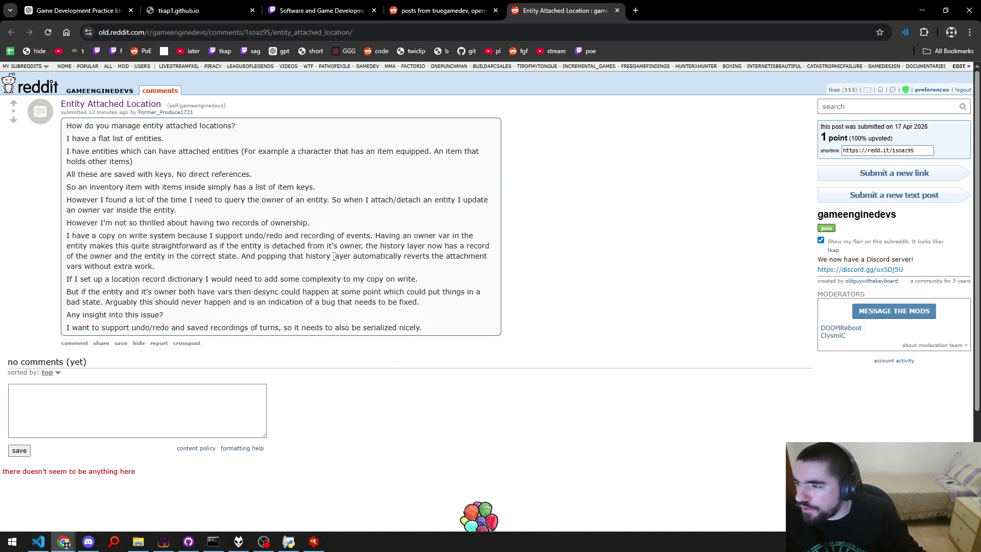
{"action": "mouse_move", "coordinate": [429, 333]}
{"action": "left_mouse_down"}
{"action": "mouse_move", "coordinate": [316, 291]}
{"action": "mouse_move", "coordinate": [58, 132]}
{"action": "left_mouse_up"}
{"action": "left_click", "coordinate": [288, 196]}
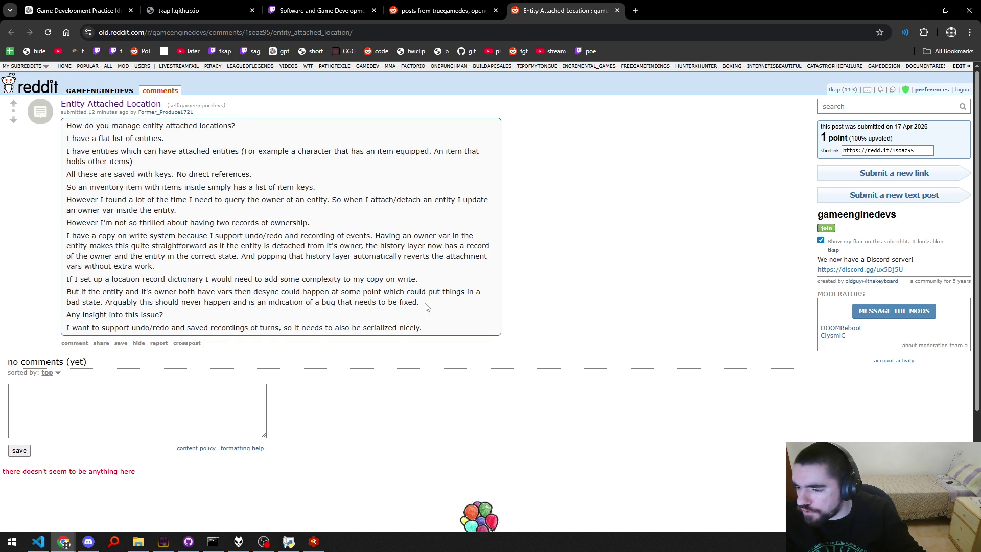
{"action": "mouse_move", "coordinate": [421, 328]}
{"action": "left_mouse_down"}
{"action": "mouse_move", "coordinate": [215, 236]}
{"action": "mouse_move", "coordinate": [171, 178]}
{"action": "left_mouse_up"}
{"action": "left_click", "coordinate": [285, 224]}
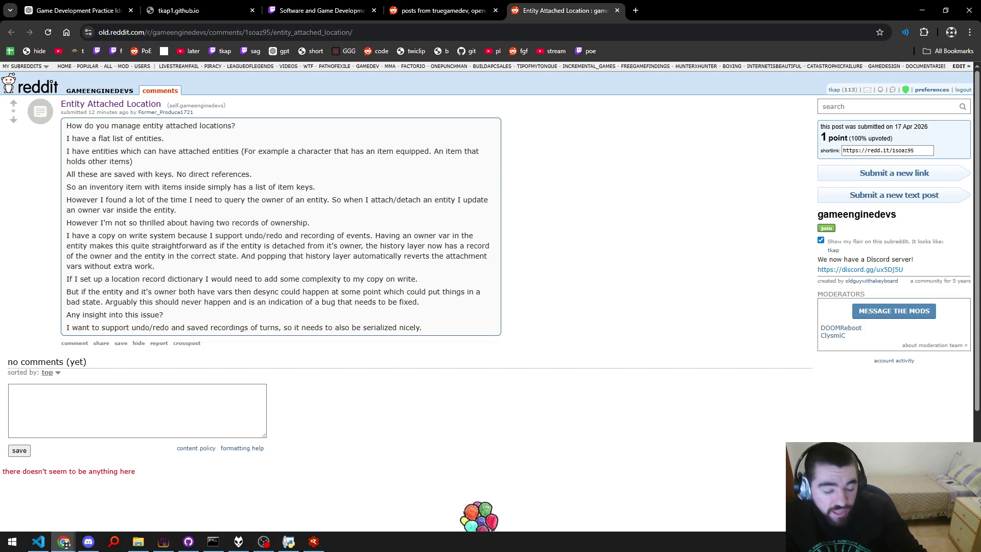
{"action": "left_click_drag", "start_coordinate": [442, 328], "coordinate": [228, 285]}
{"action": "left_click", "coordinate": [229, 279]}
{"action": "left_click_drag", "start_coordinate": [441, 333], "coordinate": [361, 285]}
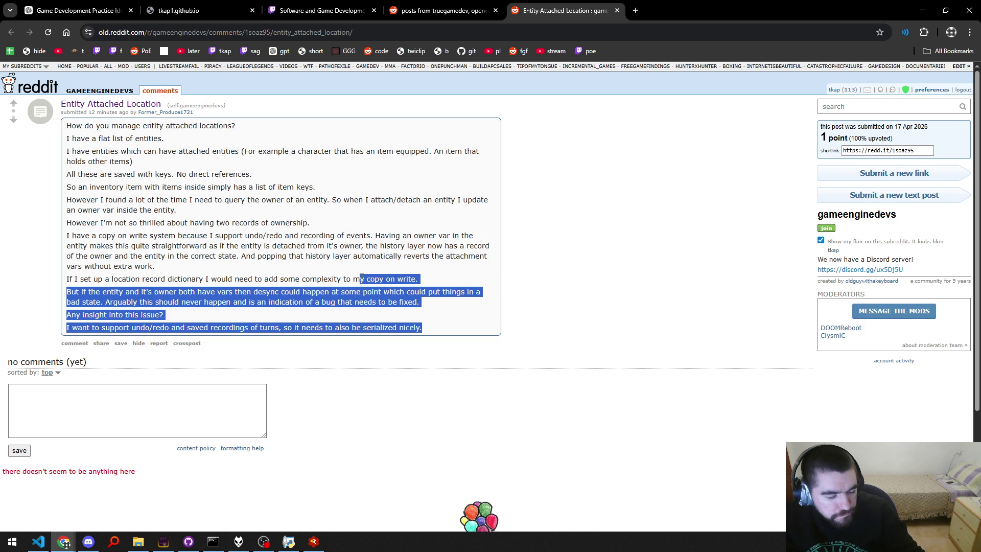
{"action": "left_click", "coordinate": [326, 280]}
{"action": "mouse_move", "coordinate": [409, 317]}
{"action": "left_mouse_down"}
{"action": "mouse_move", "coordinate": [164, 125]}
{"action": "mouse_move", "coordinate": [158, 150]}
{"action": "left_mouse_up"}
{"action": "left_click", "coordinate": [351, 237]}
{"action": "key", "text": "ctrl+w"}
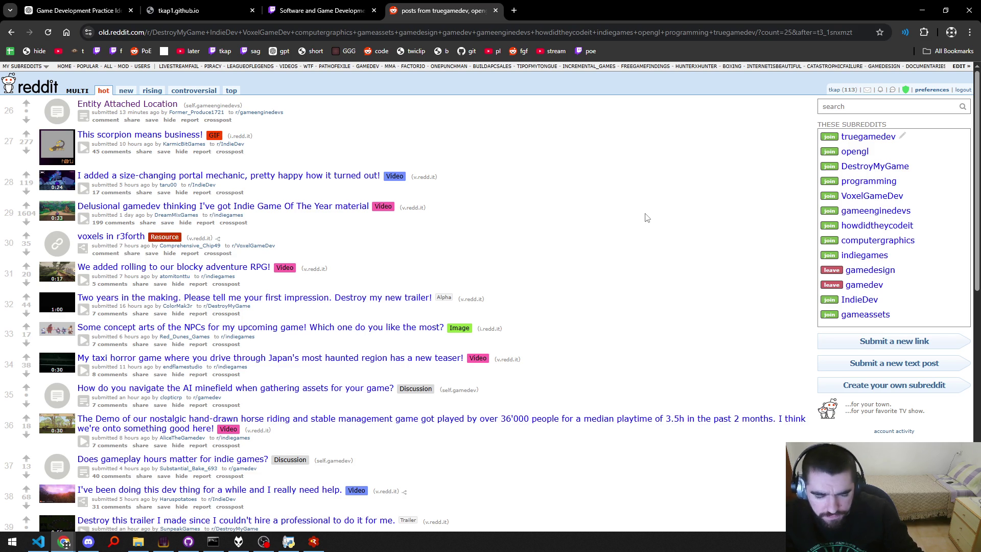
{"action": "left_click", "coordinate": [930, 89]}
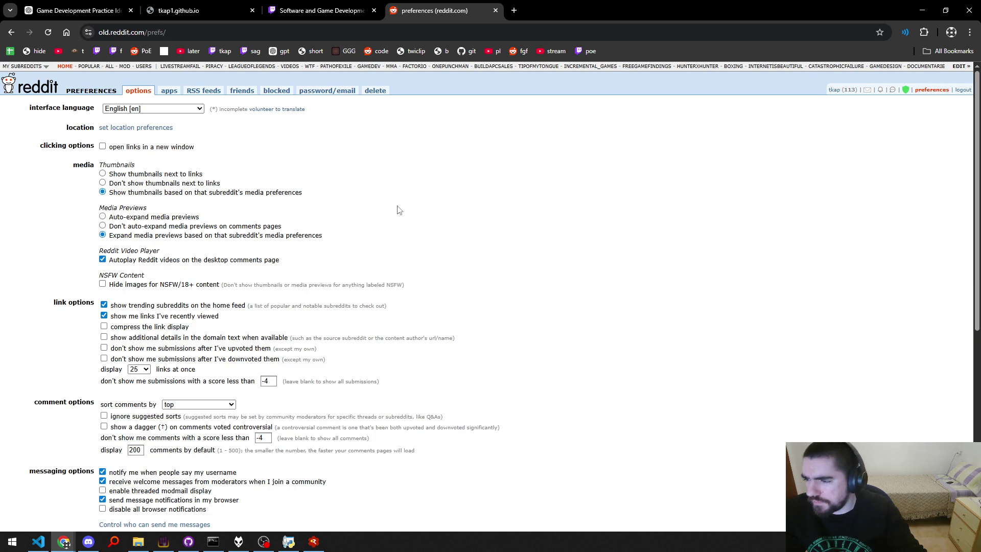
{"action": "key", "text": "ctrl+f"}
{"action": "type", "text": "dark"}
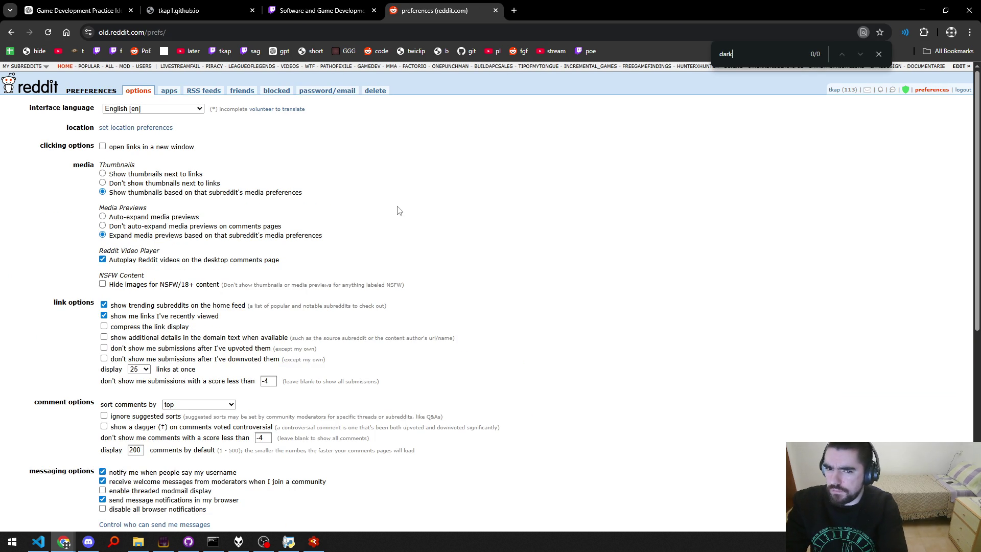
{"action": "key", "text": "Escape"}
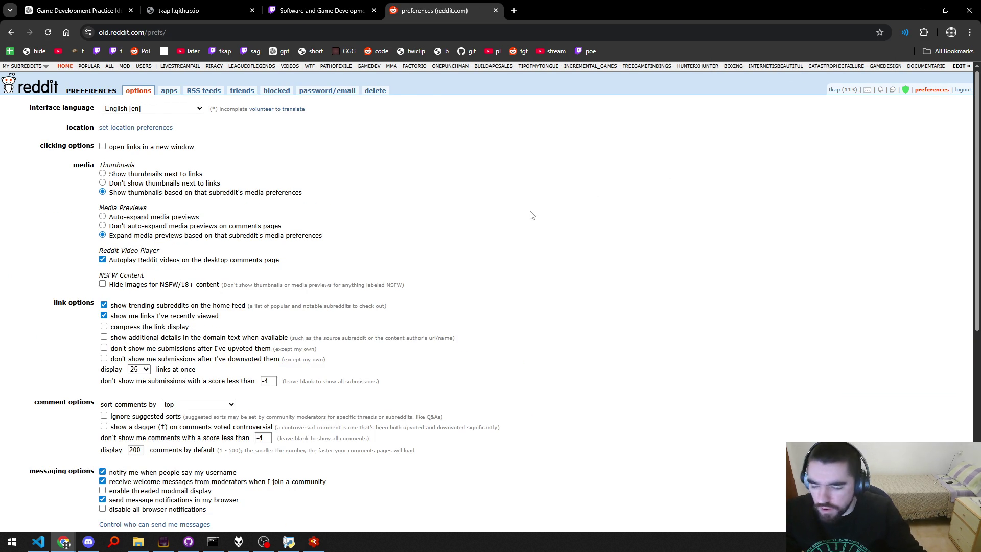
{"action": "scroll", "coordinate": [515, 233], "scroll_direction": "down", "scroll_amount": 5}
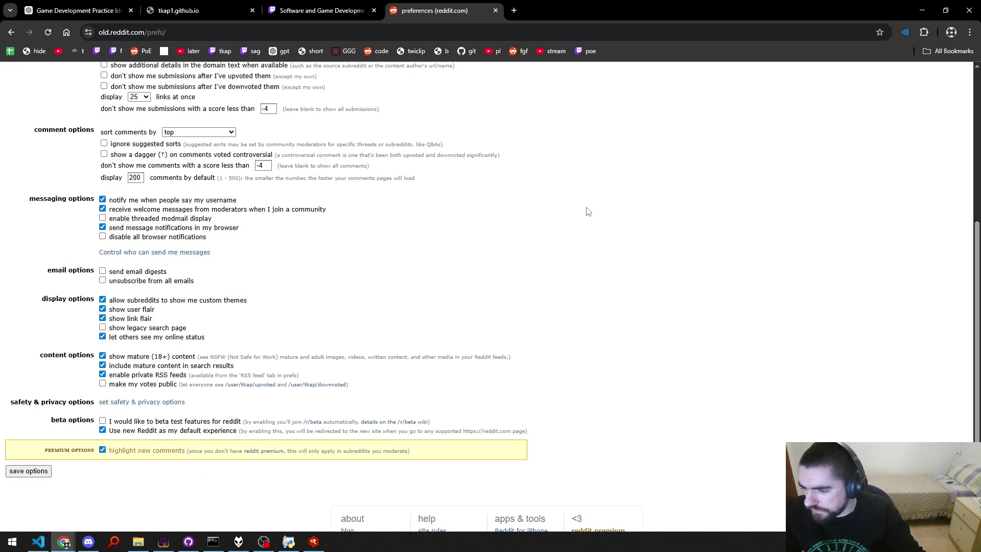
{"action": "scroll", "coordinate": [588, 211], "scroll_direction": "up", "scroll_amount": 5}
{"action": "key", "text": "alt+Left"}
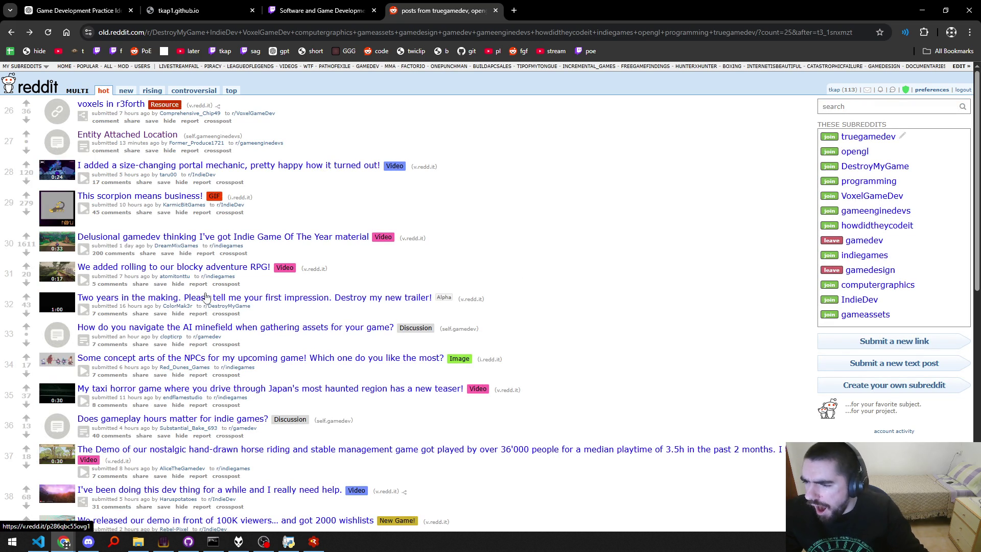
Play post 30's video inline, then open its 200 comments in a new tab.
{"action": "left_click", "coordinate": [83, 248]}
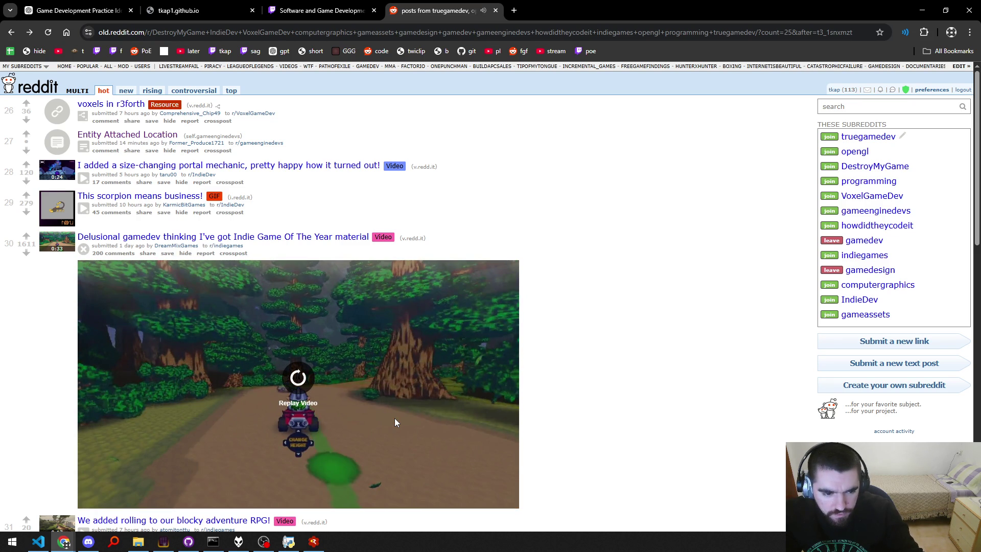
{"action": "middle_click", "coordinate": [109, 253]}
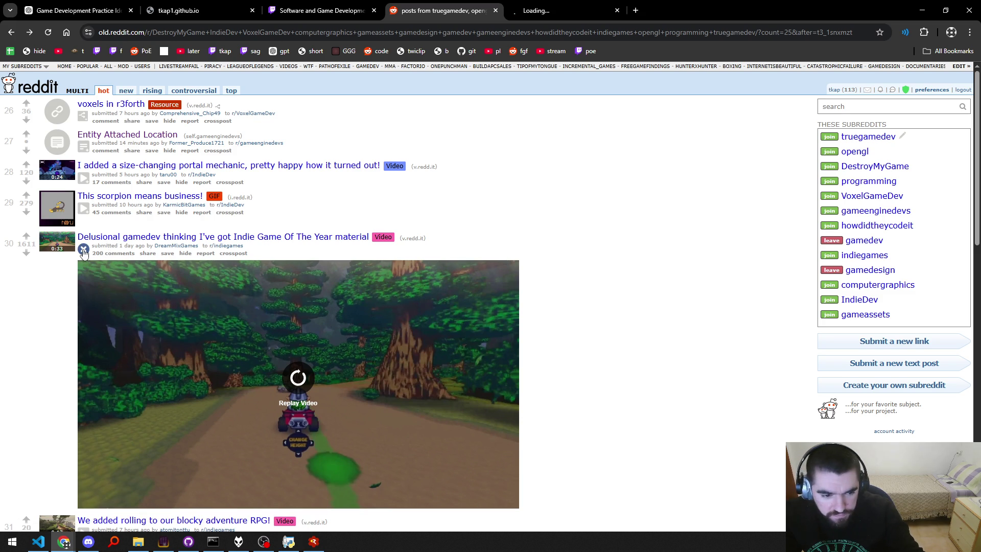
Collapse the inline video, switch to the comments tab, and read the first comments.
{"action": "left_click", "coordinate": [84, 250]}
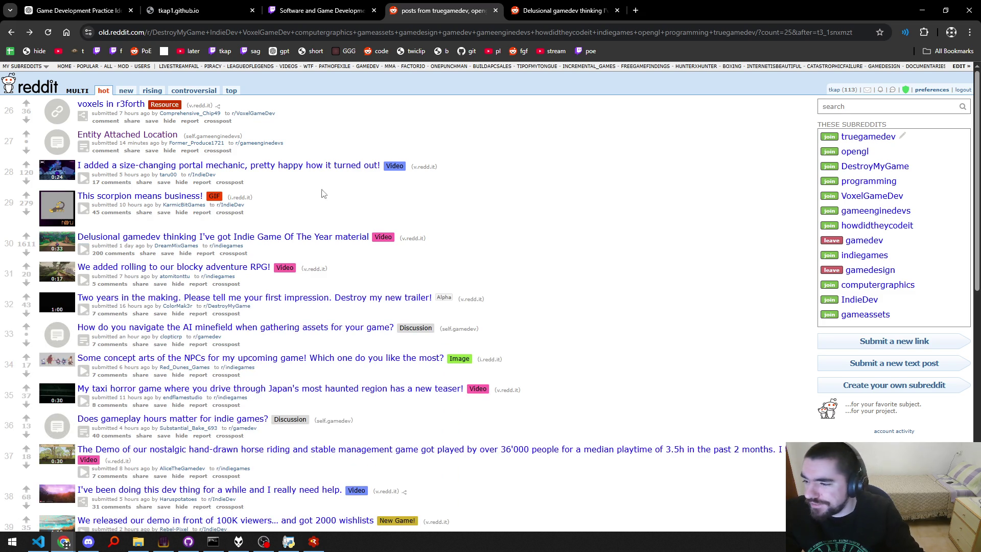
{"action": "key", "text": "ctrl+Tab"}
{"action": "scroll", "coordinate": [265, 217], "scroll_direction": "down", "scroll_amount": 3}
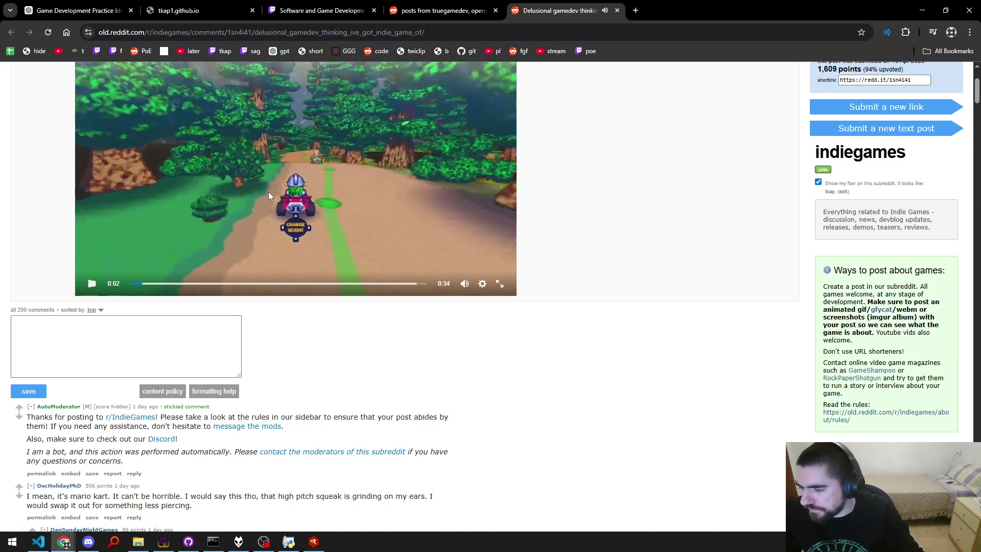
{"action": "scroll", "coordinate": [284, 298], "scroll_direction": "down", "scroll_amount": 3}
{"action": "left_click_drag", "start_coordinate": [55, 360], "coordinate": [103, 360]}
{"action": "left_click", "coordinate": [143, 360]}
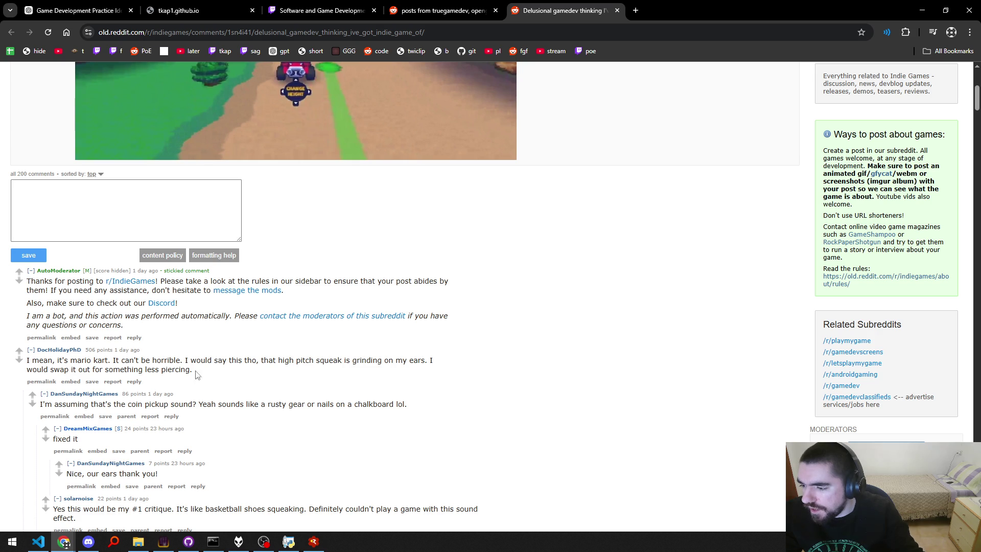
Finish reading the coin-sound complaints, close the comments tab, and scroll the feed.
{"action": "left_click_drag", "start_coordinate": [212, 379], "coordinate": [117, 371]}
{"action": "left_click", "coordinate": [218, 352]}
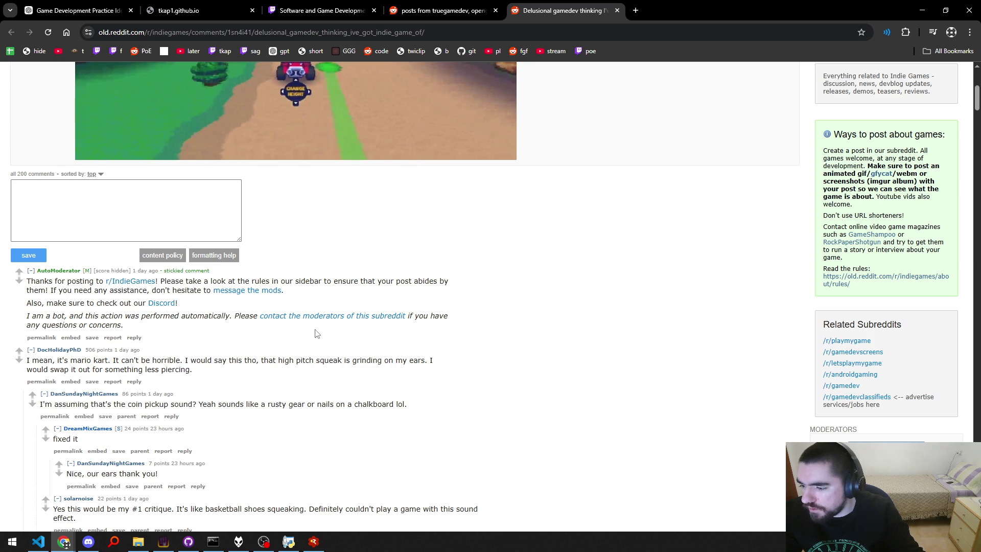
{"action": "scroll", "coordinate": [317, 333], "scroll_direction": "down", "scroll_amount": 6}
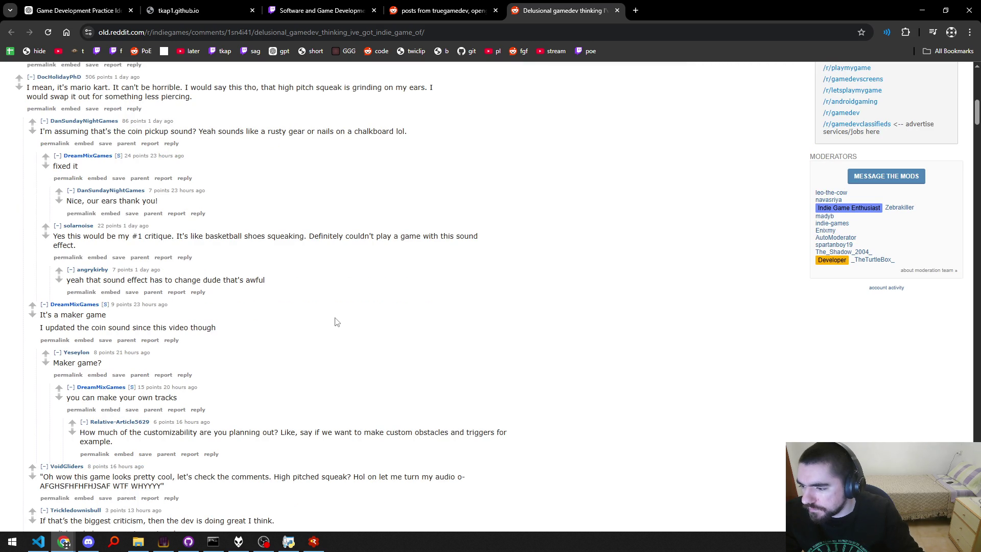
{"action": "key", "text": "Home"}
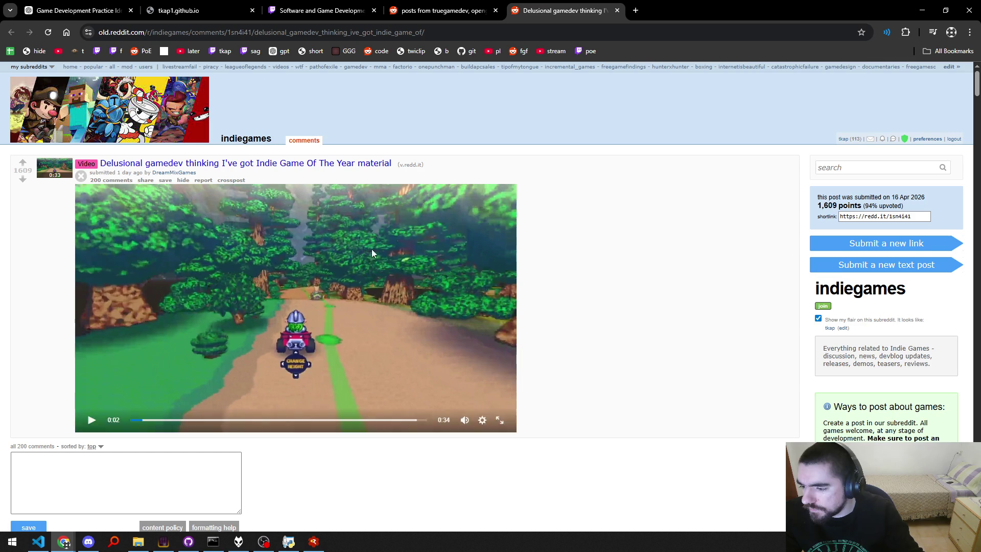
{"action": "key", "text": "ctrl+w"}
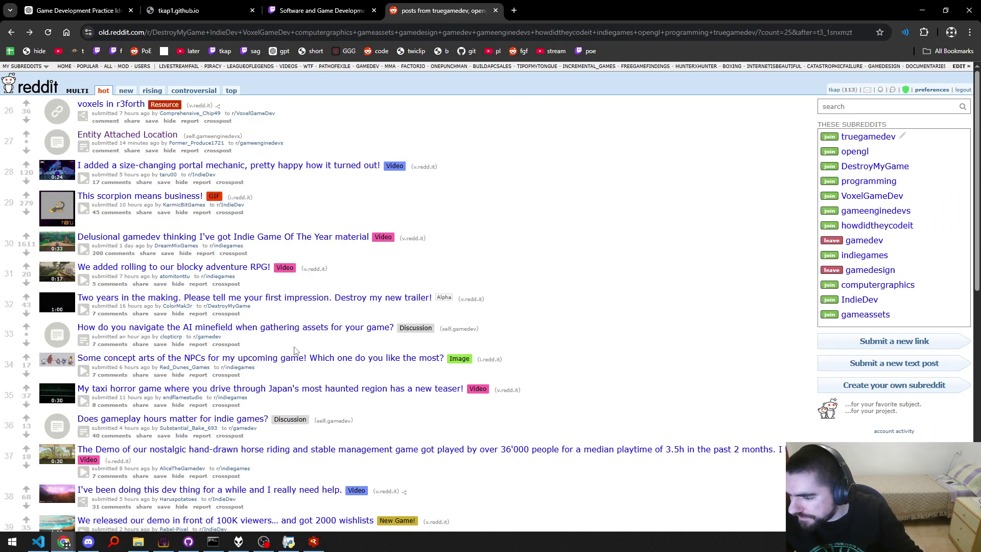
{"action": "scroll", "coordinate": [294, 349], "scroll_direction": "down", "scroll_amount": 3}
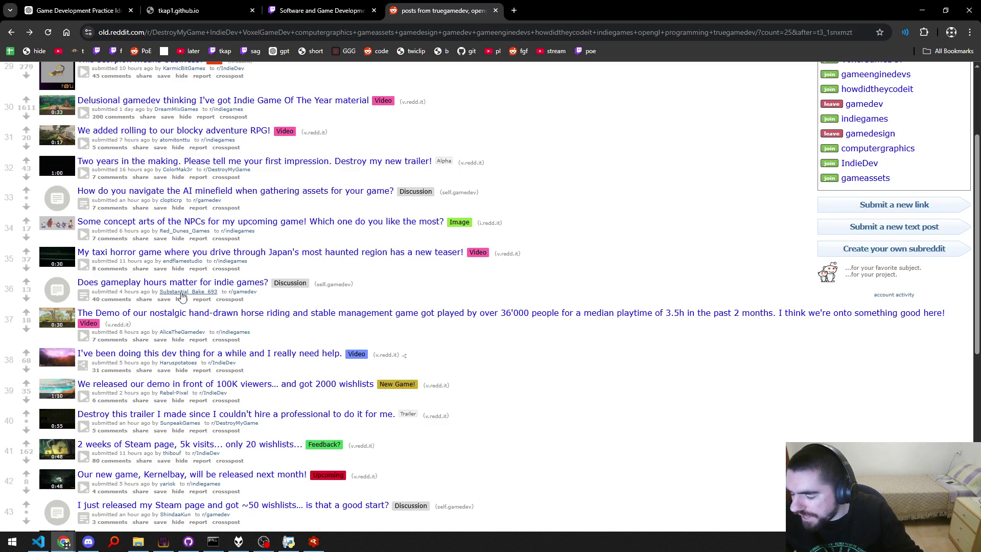
Open 'Does gameplay hours matter for indie games?' in a new tab, skim it, and close it.
{"action": "middle_click", "coordinate": [422, 212]}
{"action": "key", "text": "ctrl+Tab"}
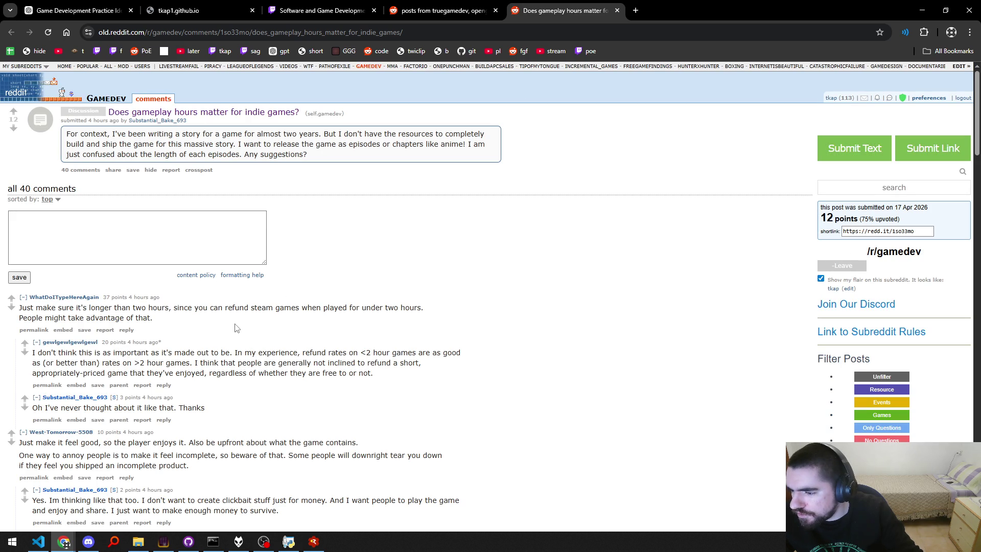
{"action": "scroll", "coordinate": [284, 327], "scroll_direction": "down", "scroll_amount": 5}
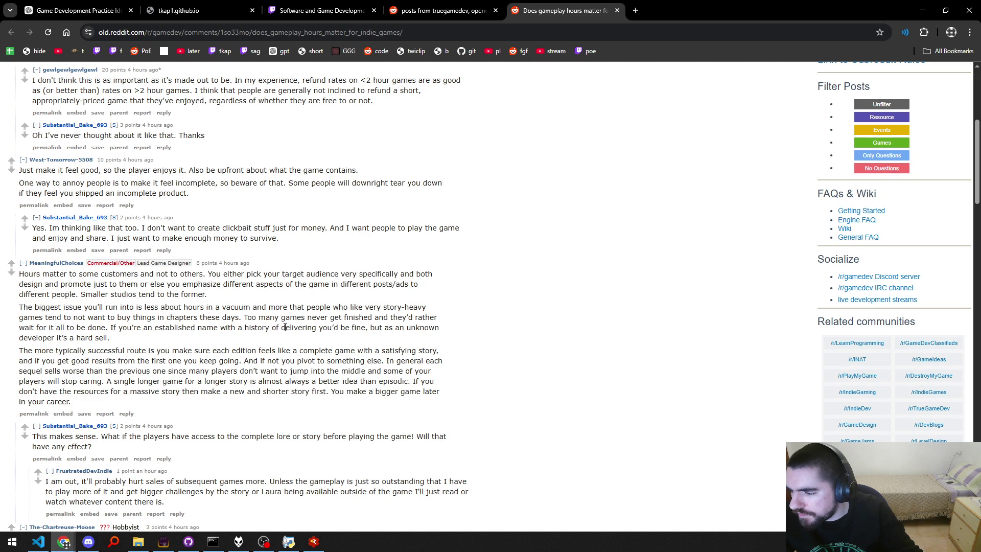
{"action": "scroll", "coordinate": [370, 180], "scroll_direction": "up", "scroll_amount": 5}
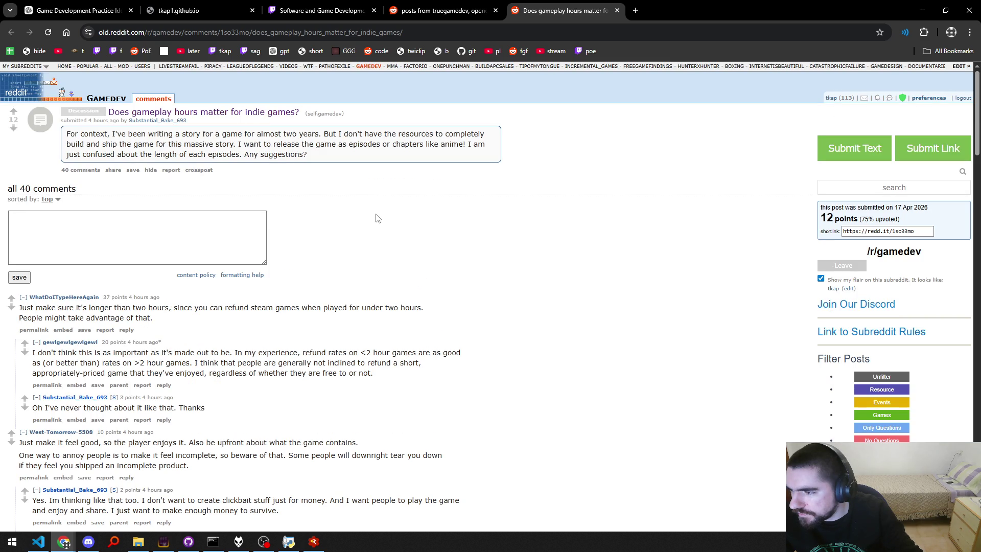
{"action": "middle_click", "coordinate": [571, 4]}
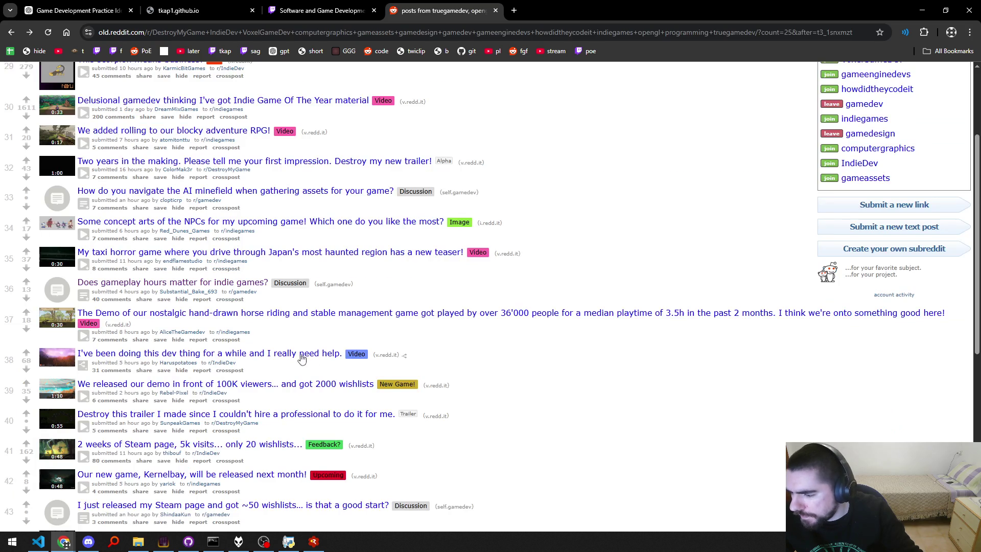
{"action": "scroll", "coordinate": [299, 360], "scroll_direction": "down", "scroll_amount": 3}
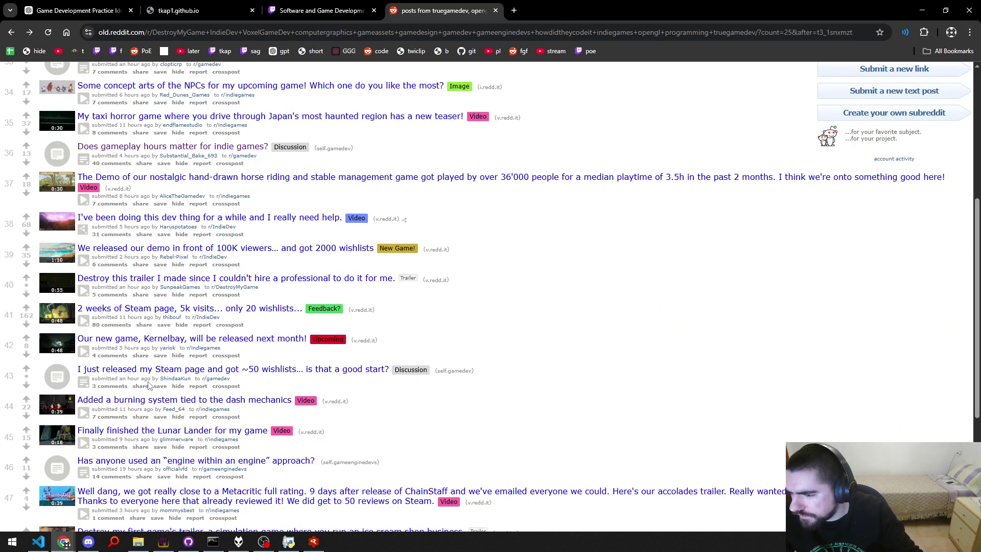
Expand post 41's trailer inline and play it, pausing at 0:19.
{"action": "left_click", "coordinate": [83, 321]}
{"action": "scroll", "coordinate": [56, 345], "scroll_direction": "down", "scroll_amount": 3}
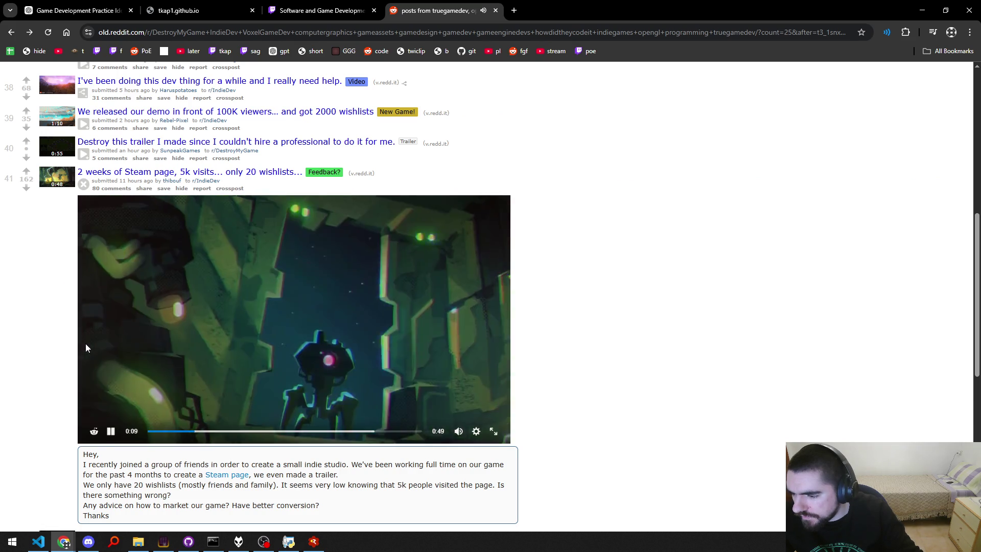
{"action": "left_click", "coordinate": [292, 291]}
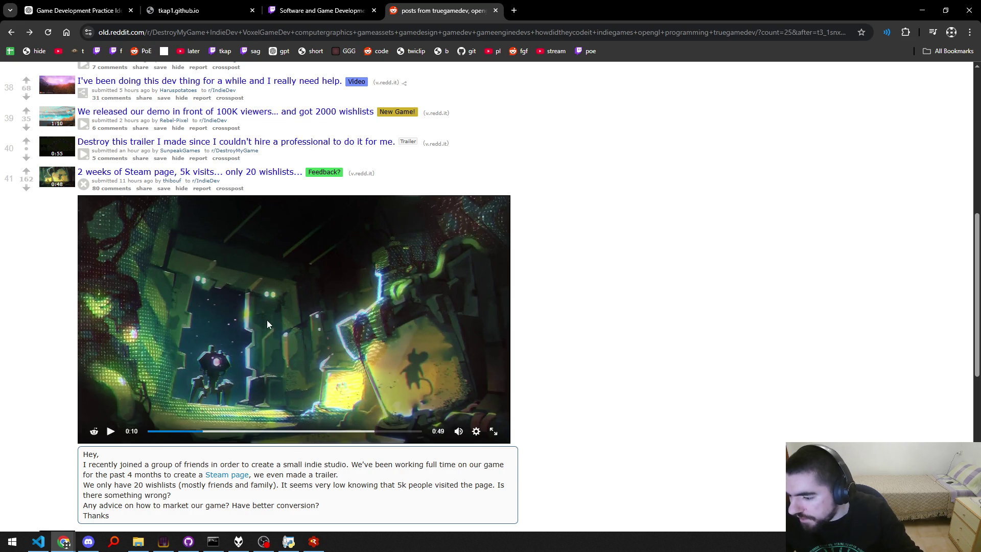
{"action": "left_click", "coordinate": [169, 324]}
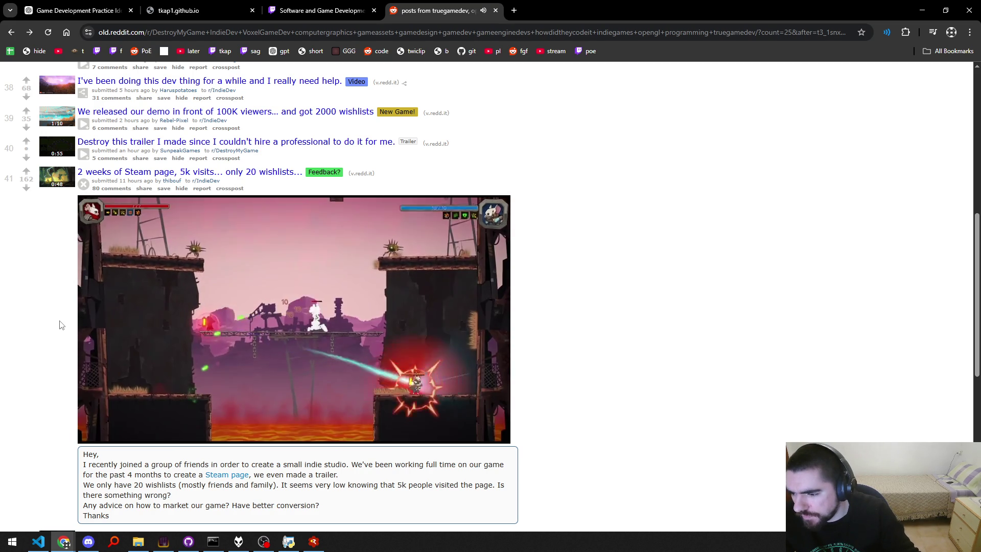
{"action": "left_click", "coordinate": [268, 328]}
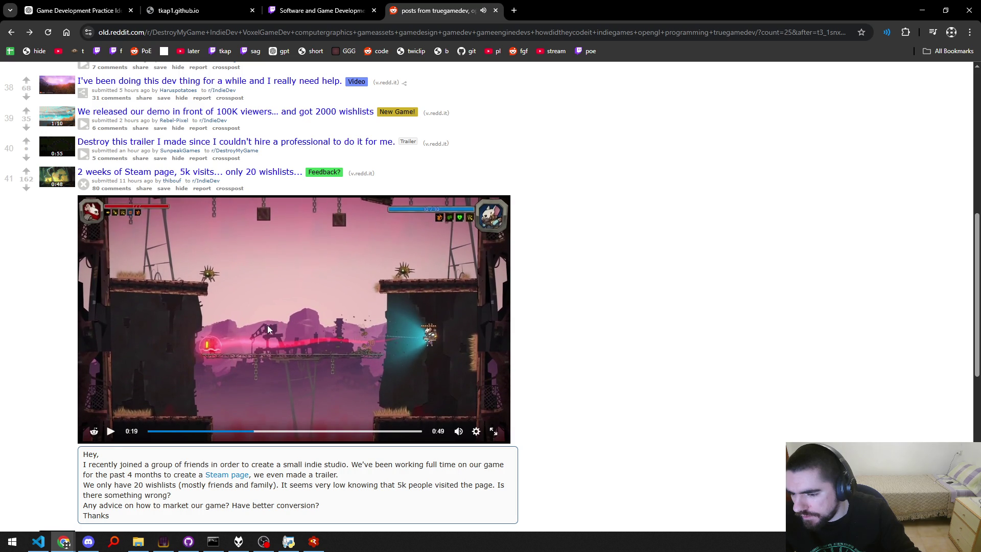
Seek the trailer back to about 0:10, then resume it from 0:13.
{"action": "left_click", "coordinate": [233, 432]}
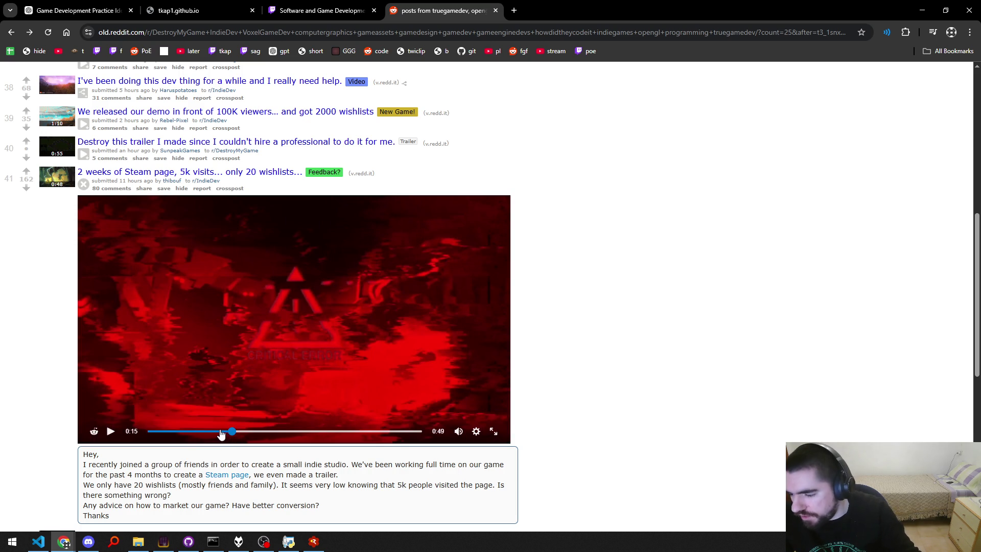
{"action": "left_click", "coordinate": [221, 432]}
{"action": "left_click", "coordinate": [201, 432]}
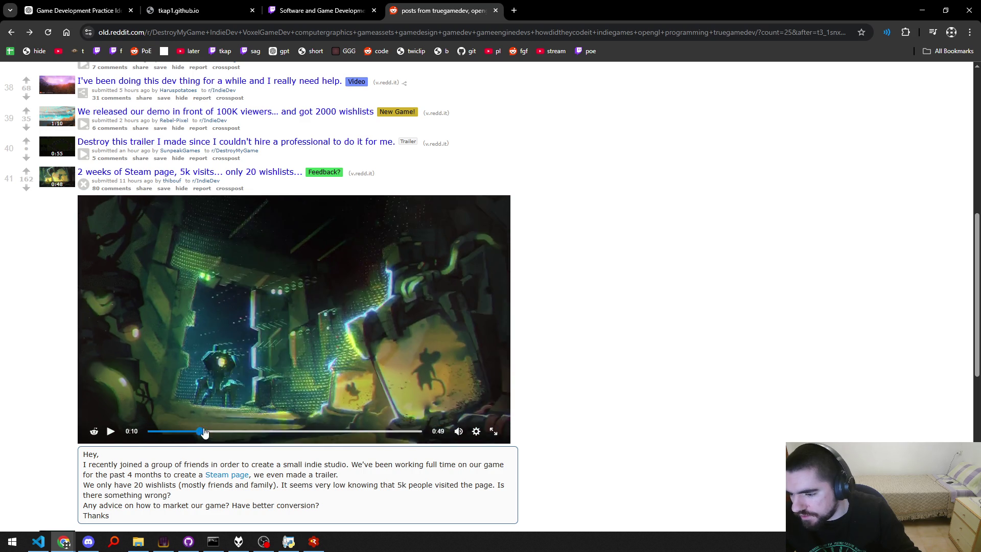
{"action": "key", "text": "space"}
{"action": "left_click", "coordinate": [211, 433]}
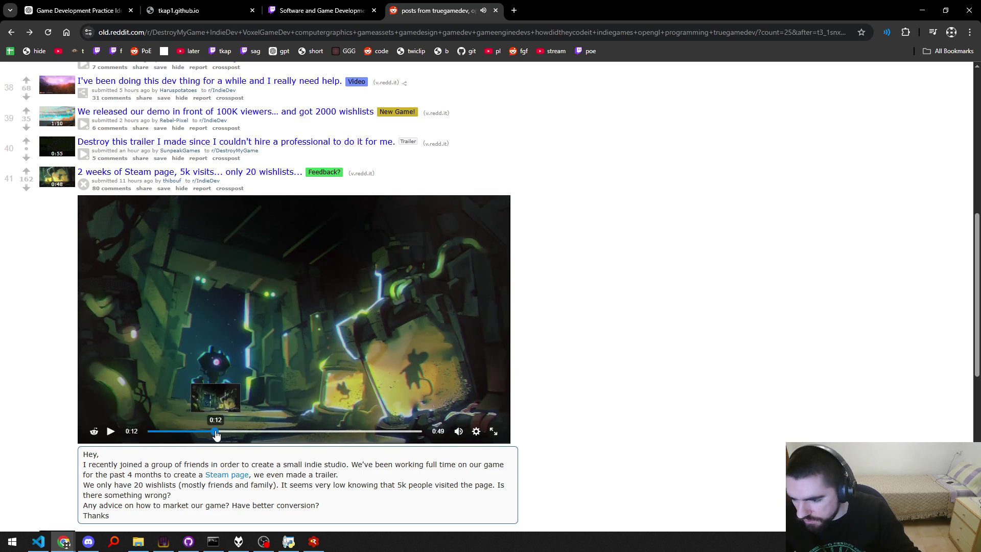
{"action": "left_click_drag", "start_coordinate": [219, 433], "coordinate": [220, 434]}
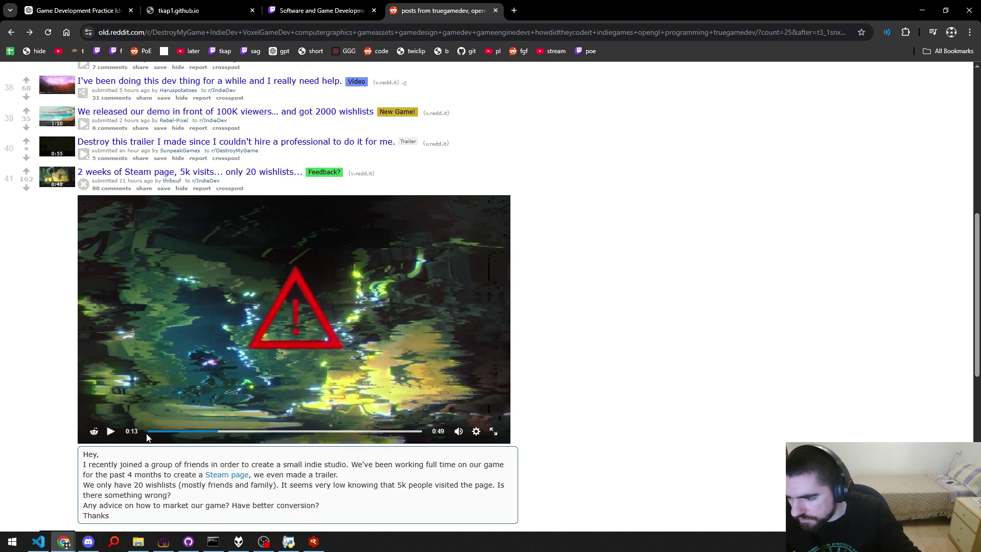
{"action": "left_click", "coordinate": [258, 386]}
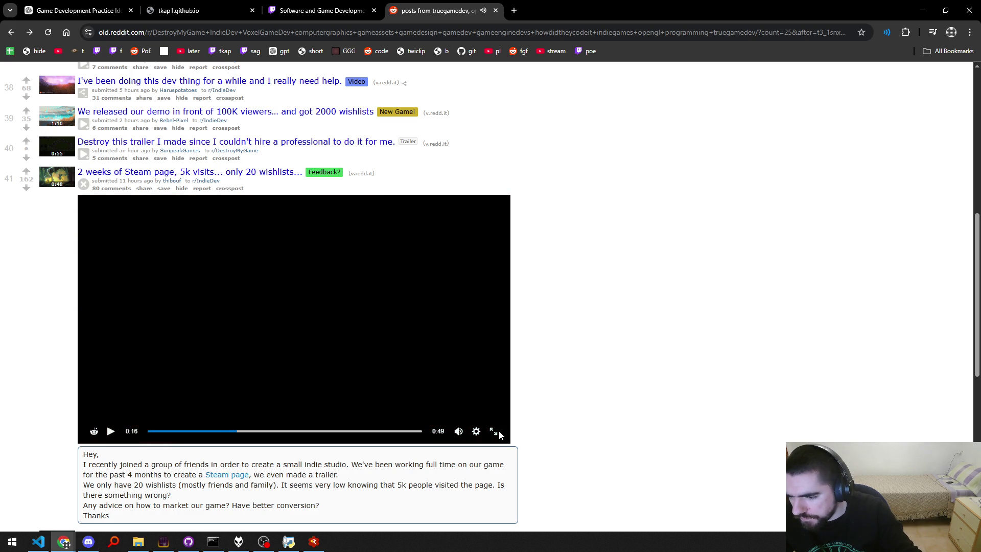
Switch the trailer to full screen and pause it at 0:17.
{"action": "left_click", "coordinate": [495, 430]}
{"action": "left_click", "coordinate": [493, 423]}
{"action": "left_click", "coordinate": [493, 424]}
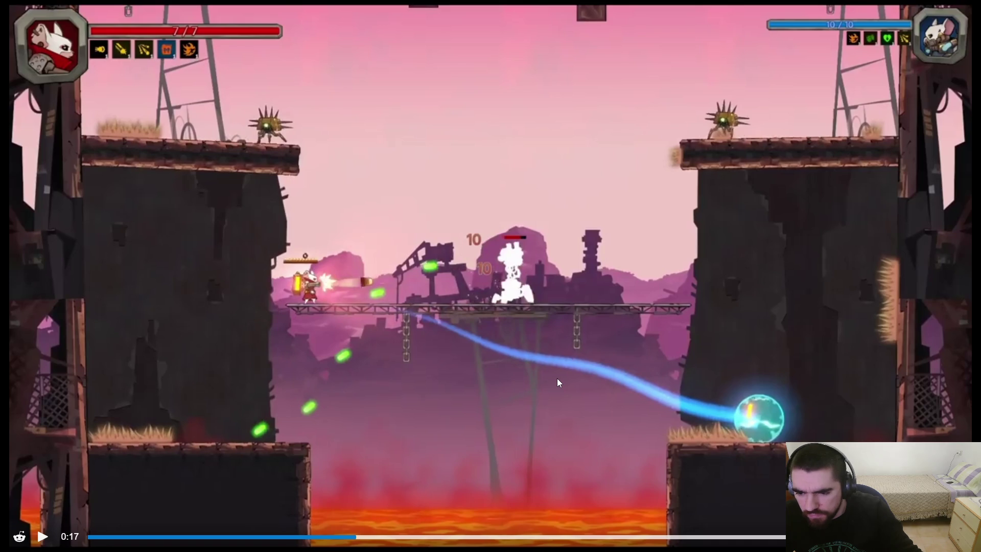
Play the full-screen trailer to about 0:39 with pauses at 0:22 and 0:23, then exit and collapse it.
{"action": "left_click", "coordinate": [471, 387]}
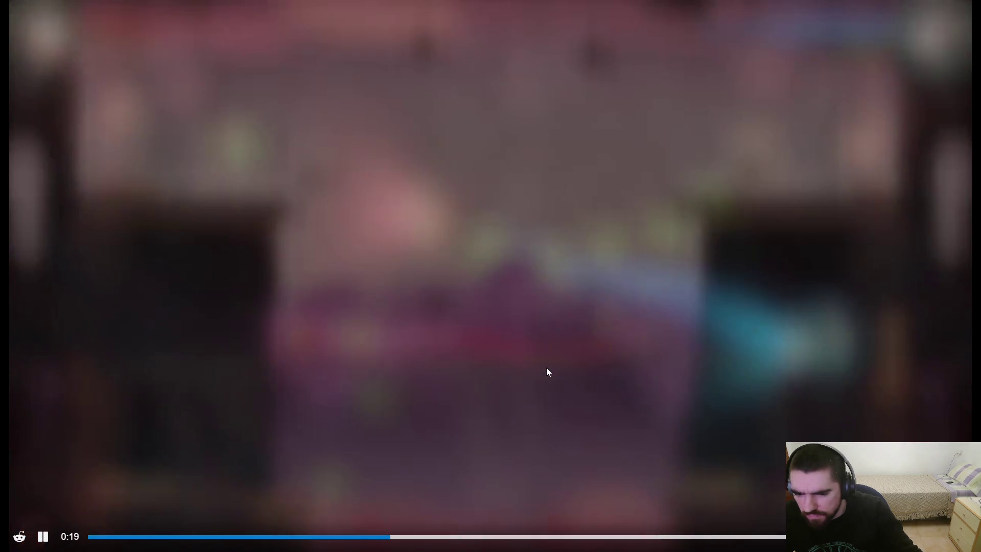
{"action": "left_click", "coordinate": [544, 368]}
{"action": "left_click", "coordinate": [531, 376]}
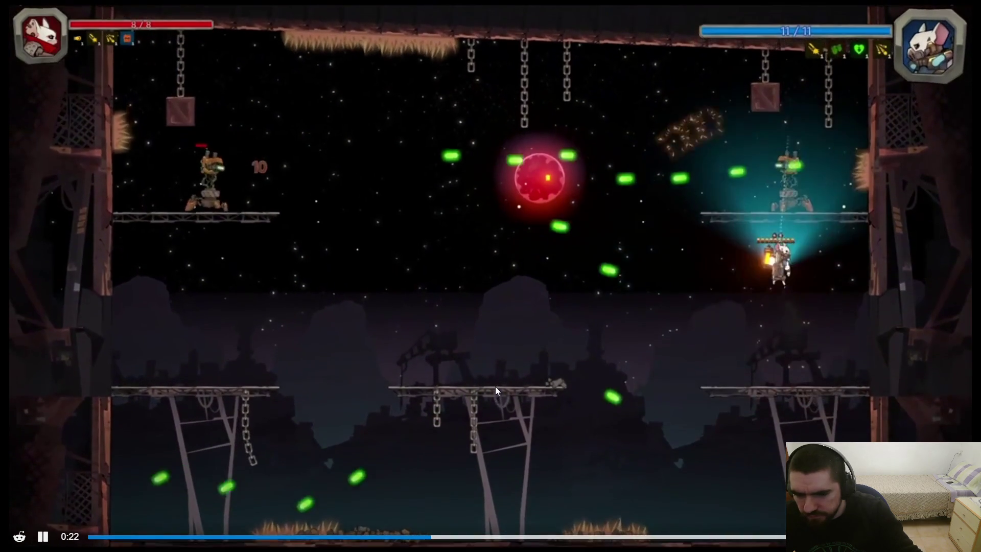
{"action": "left_click", "coordinate": [605, 361]}
{"action": "left_click", "coordinate": [481, 383]}
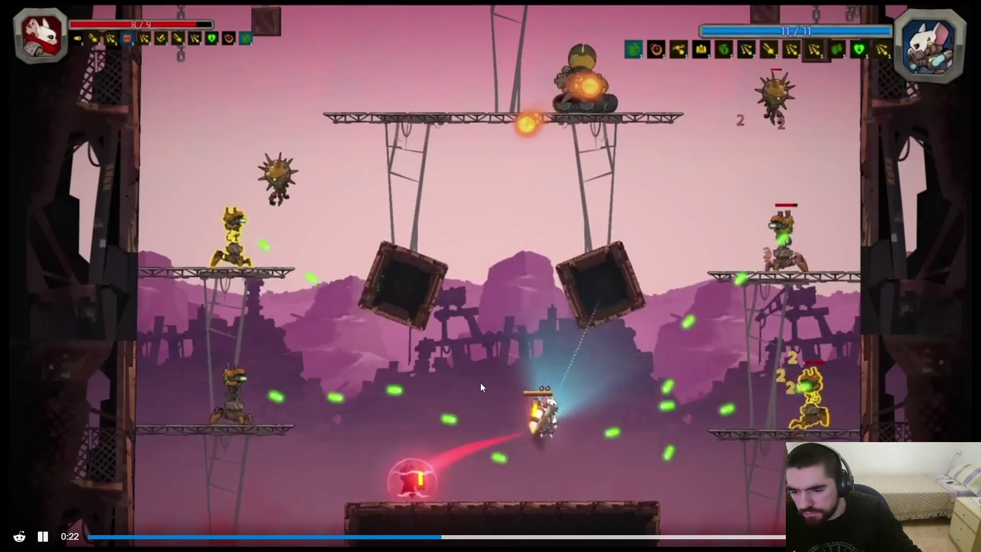
{"action": "left_click", "coordinate": [475, 405]}
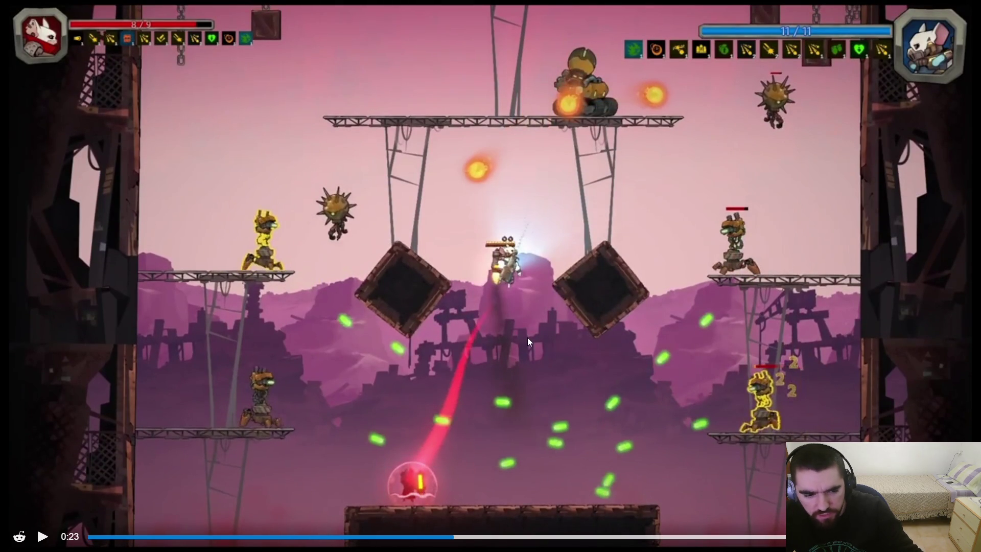
{"action": "left_click", "coordinate": [498, 352]}
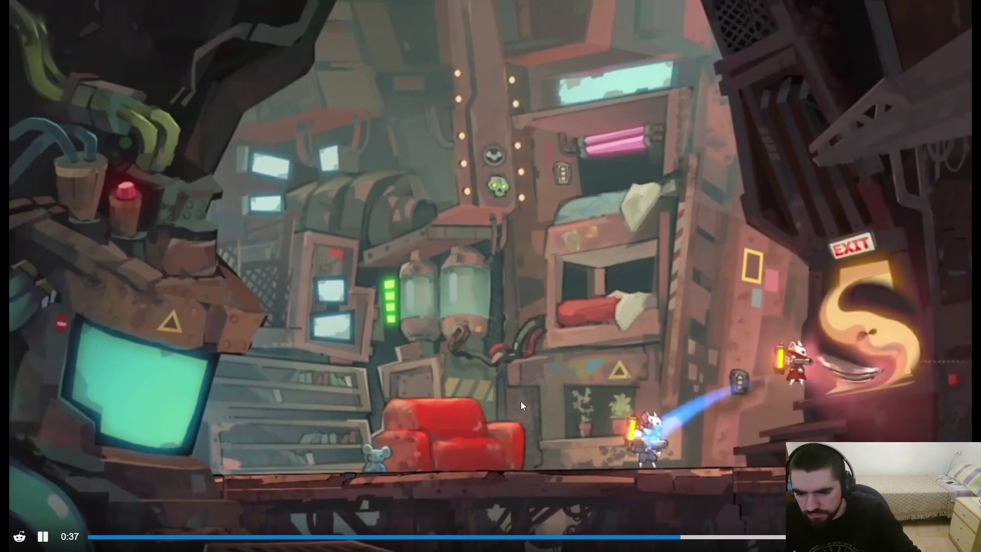
{"action": "key", "text": "Escape"}
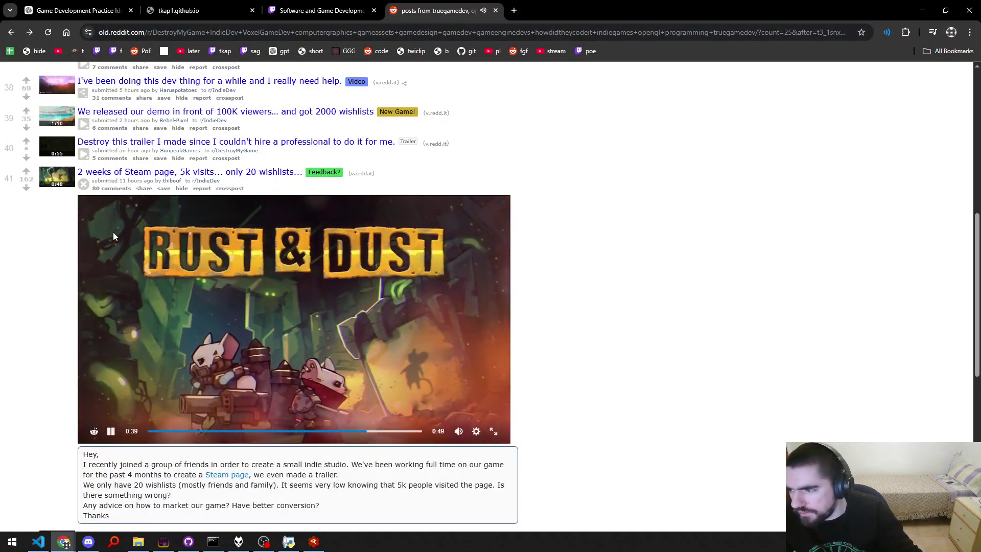
{"action": "left_click", "coordinate": [83, 184]}
Open the wishlists post's comments, highlight the first-18-seconds remark, and collapse the top two threads.
{"action": "middle_click", "coordinate": [104, 189]}
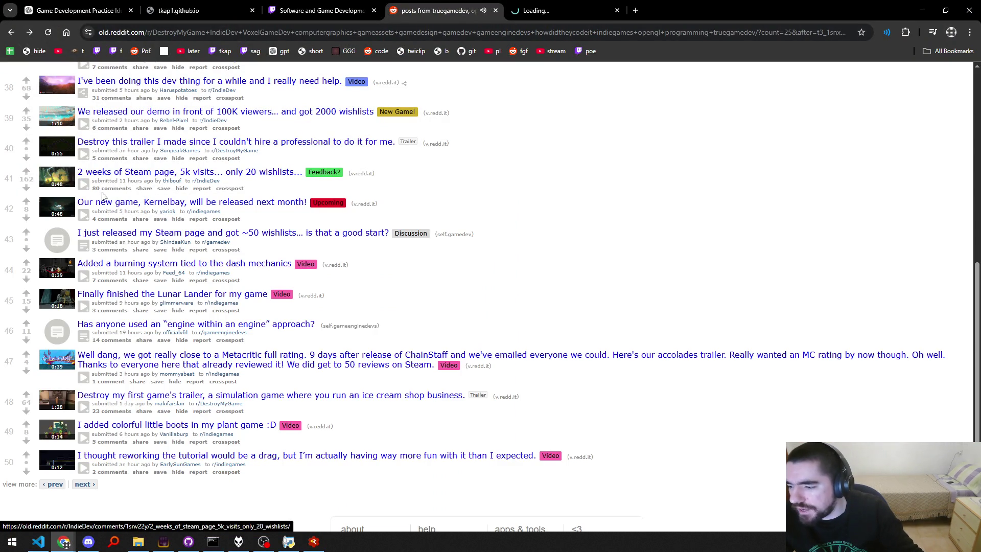
{"action": "left_click", "coordinate": [576, 11]}
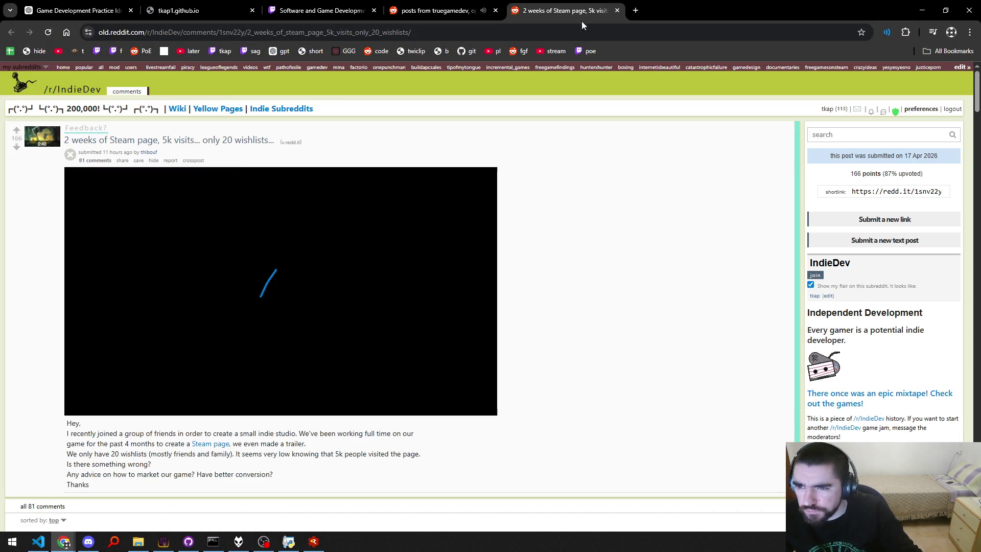
{"action": "scroll", "coordinate": [277, 321], "scroll_direction": "down", "scroll_amount": 5}
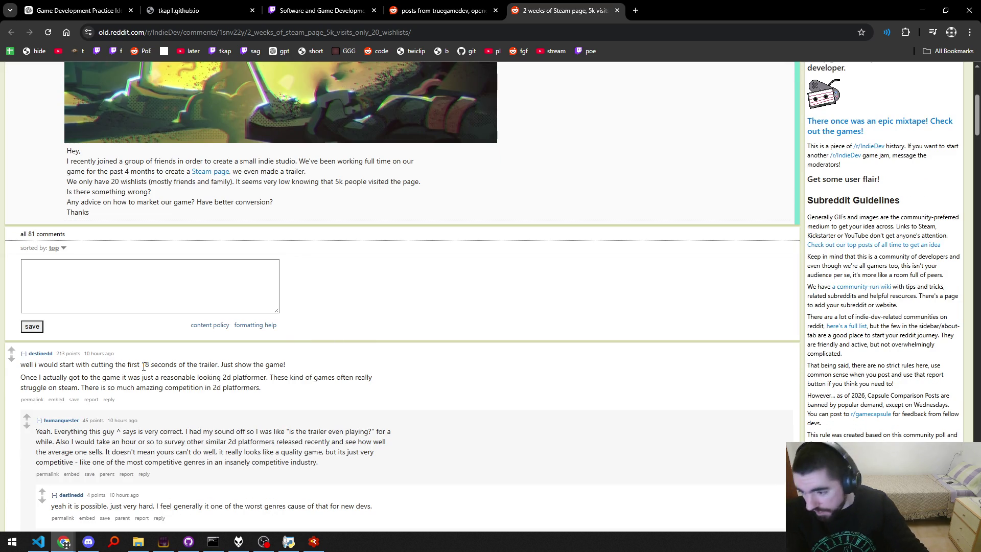
{"action": "left_click_drag", "start_coordinate": [142, 364], "coordinate": [263, 364]}
{"action": "left_click", "coordinate": [218, 364]}
{"action": "left_click", "coordinate": [179, 377]}
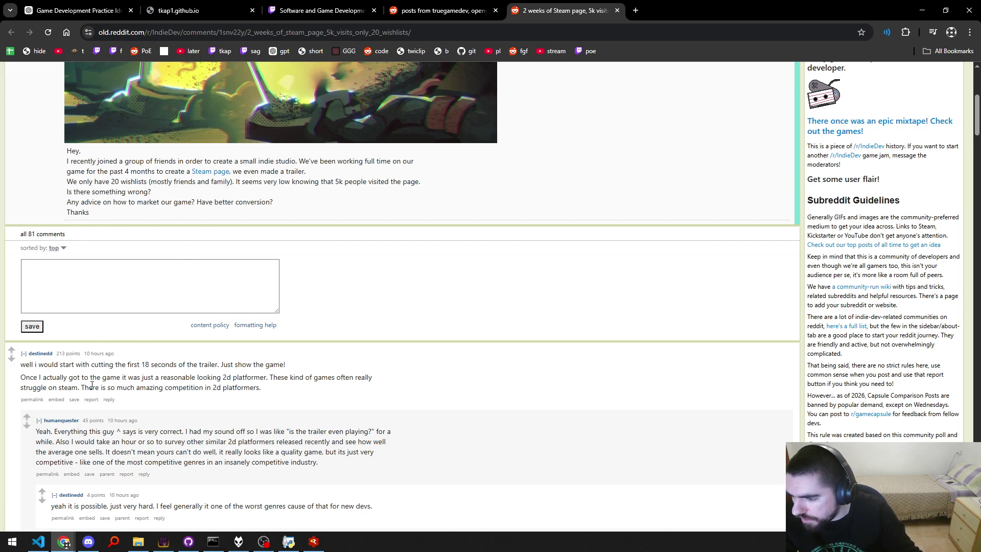
{"action": "scroll", "coordinate": [92, 386], "scroll_direction": "down", "scroll_amount": 3}
{"action": "left_click", "coordinate": [23, 217]}
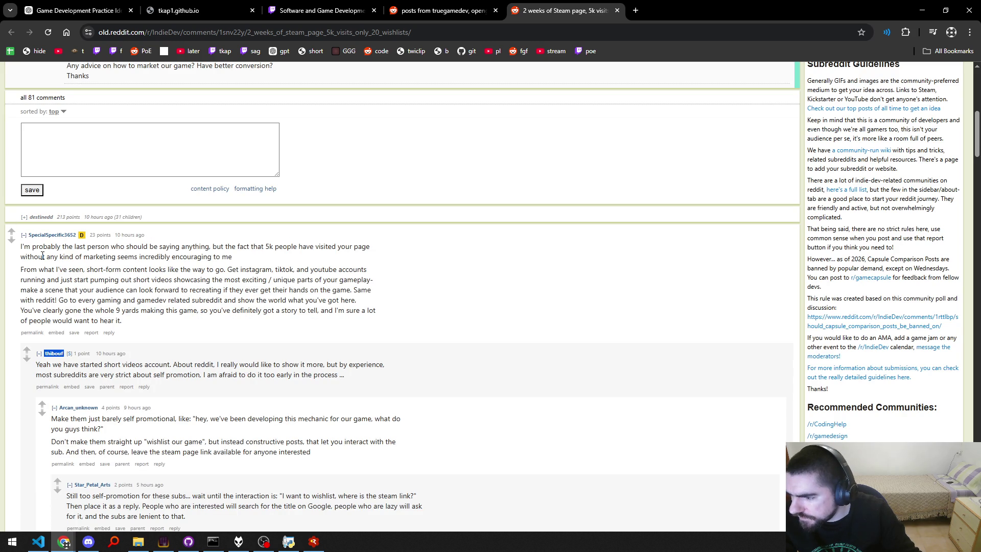
{"action": "left_click", "coordinate": [24, 235]}
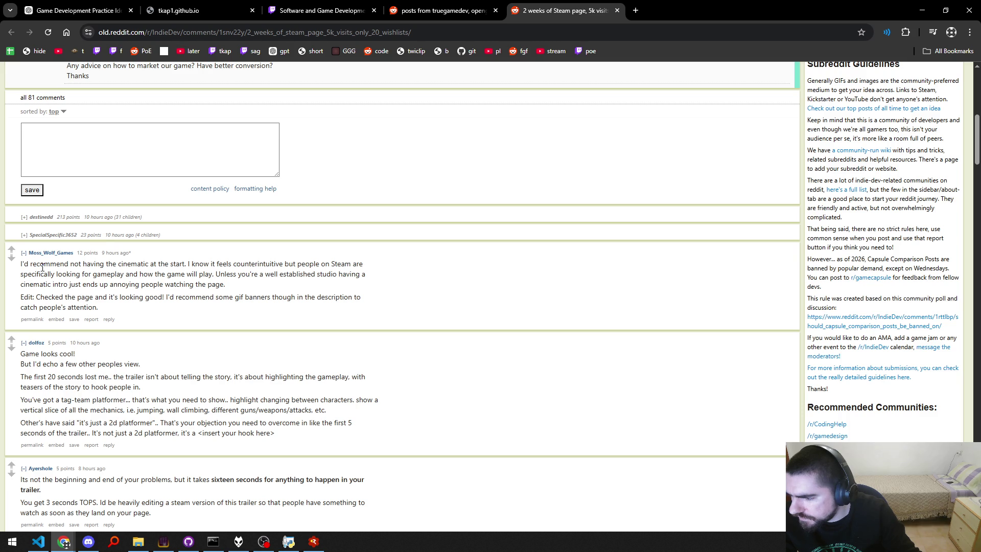
Scroll through the remaining Steam-page feedback comments and close the thread tab.
{"action": "scroll", "coordinate": [146, 292], "scroll_direction": "down", "scroll_amount": 3}
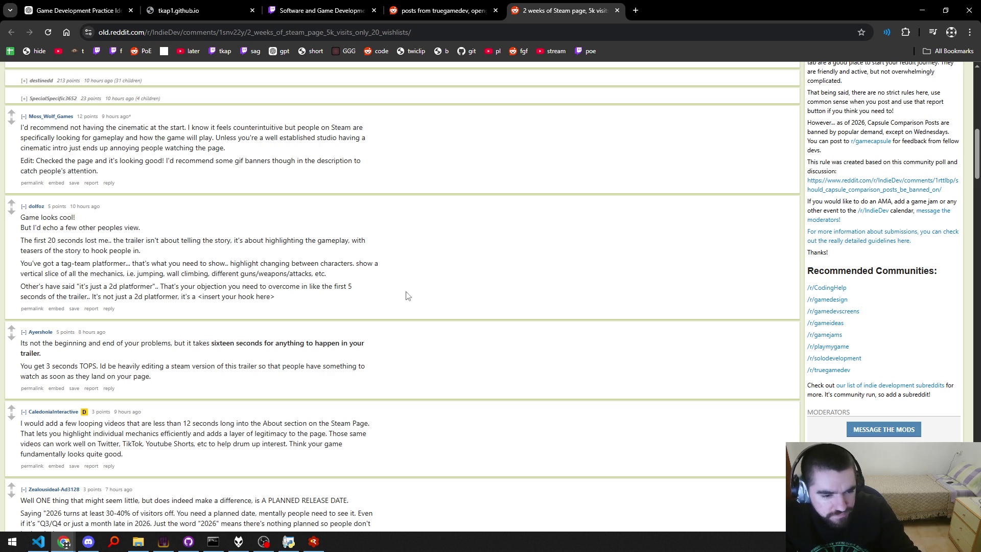
{"action": "scroll", "coordinate": [203, 302], "scroll_direction": "down", "scroll_amount": 3}
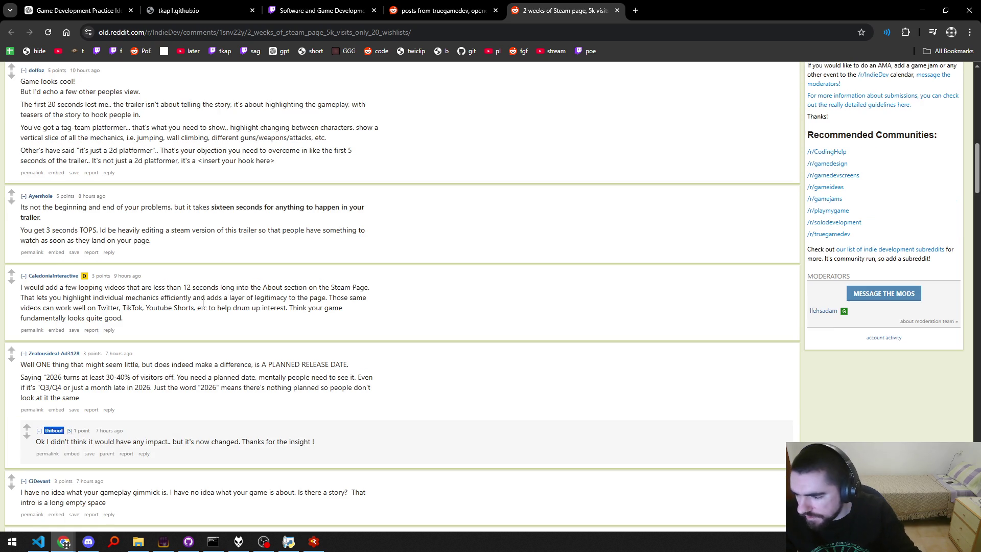
{"action": "scroll", "coordinate": [203, 302], "scroll_direction": "down", "scroll_amount": 3}
{"action": "scroll", "coordinate": [187, 343], "scroll_direction": "down", "scroll_amount": 3}
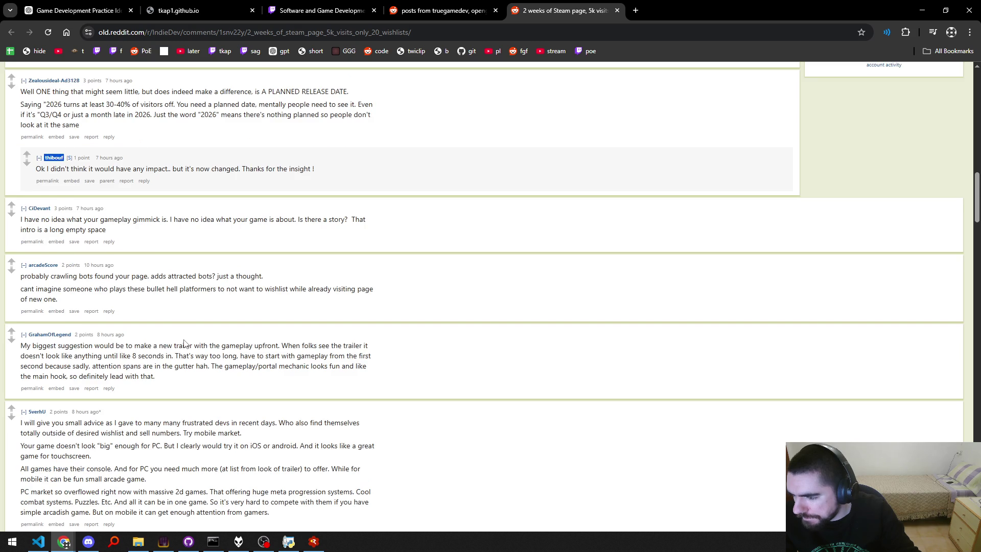
{"action": "scroll", "coordinate": [185, 347], "scroll_direction": "down", "scroll_amount": 3}
{"action": "scroll", "coordinate": [185, 346], "scroll_direction": "down", "scroll_amount": 6}
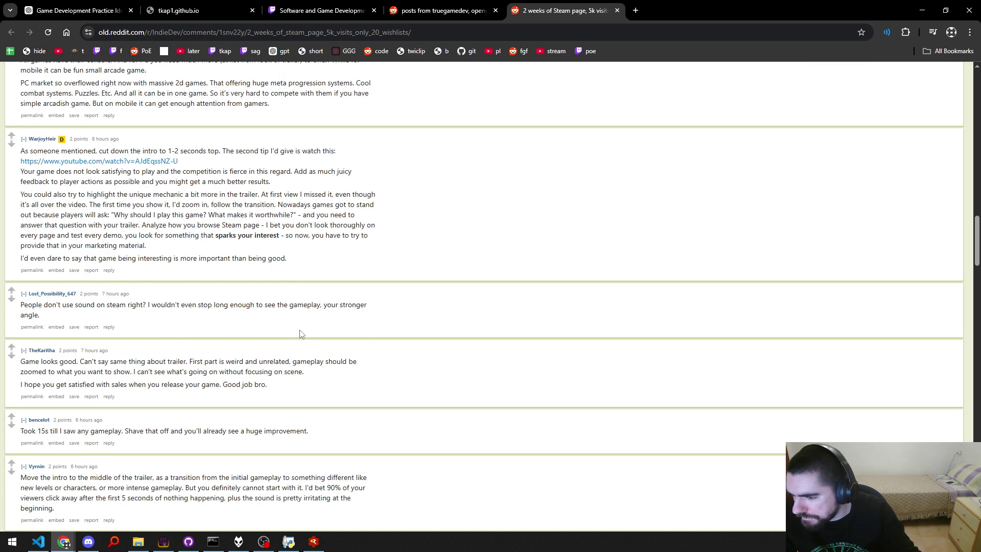
{"action": "scroll", "coordinate": [300, 333], "scroll_direction": "down", "scroll_amount": 9}
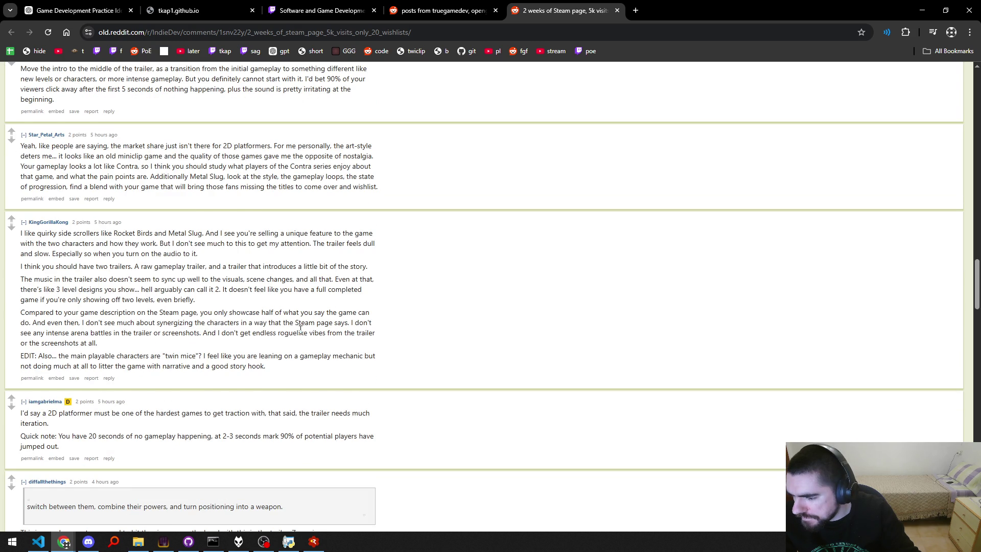
{"action": "scroll", "coordinate": [301, 331], "scroll_direction": "down", "scroll_amount": 3}
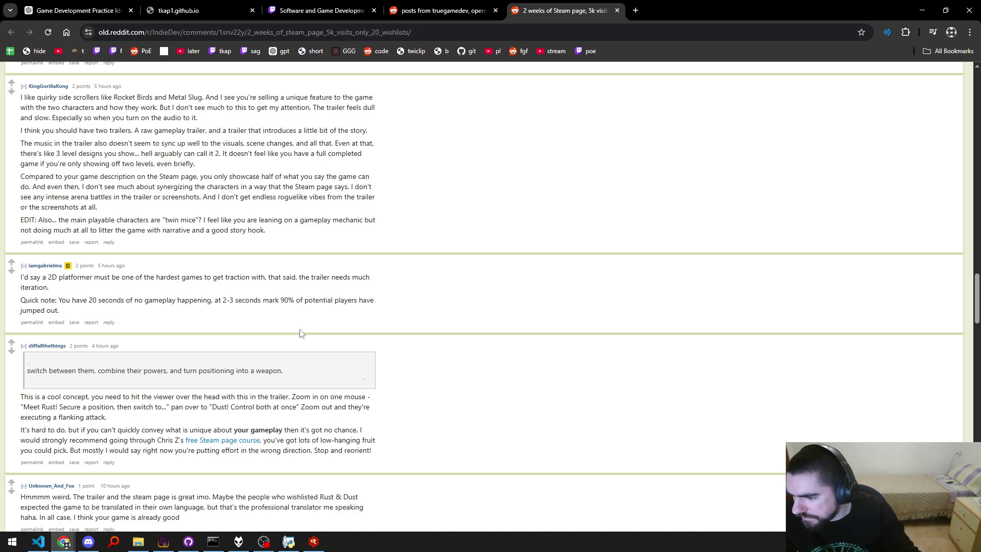
{"action": "scroll", "coordinate": [300, 333], "scroll_direction": "down", "scroll_amount": 9}
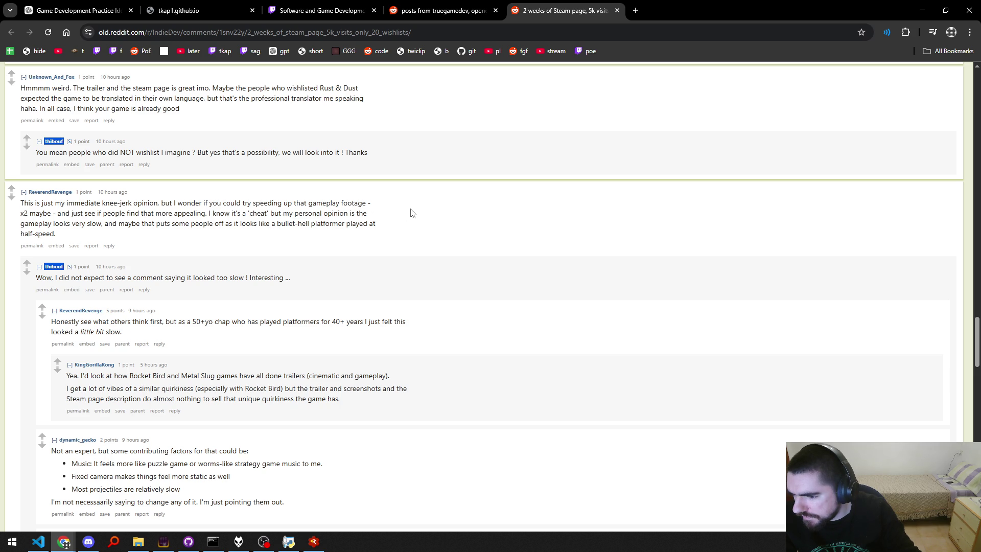
{"action": "key", "text": "ctrl+w"}
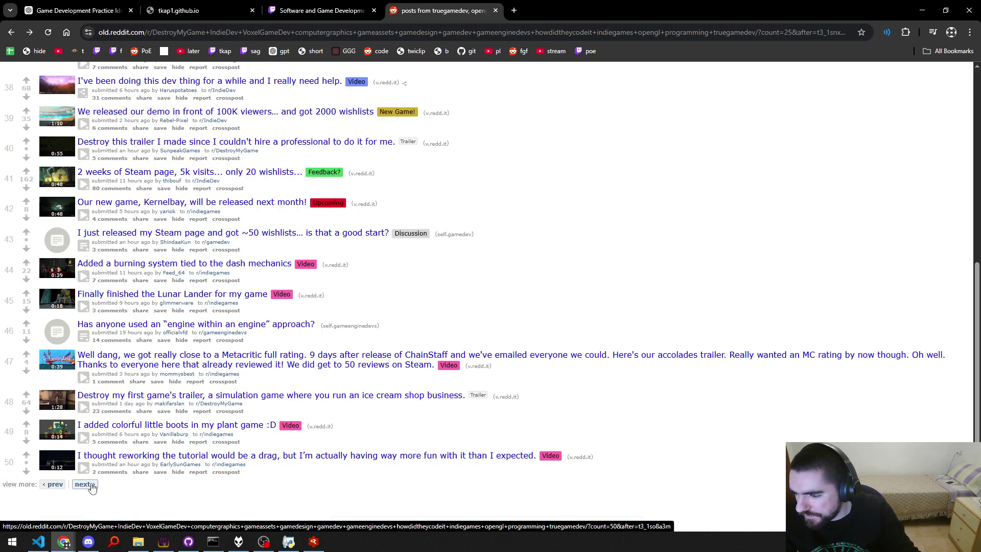
Load the next page of posts and briefly expand, then collapse, the Indie Game Marketing Survey 2026 post.
{"action": "left_click", "coordinate": [90, 485]}
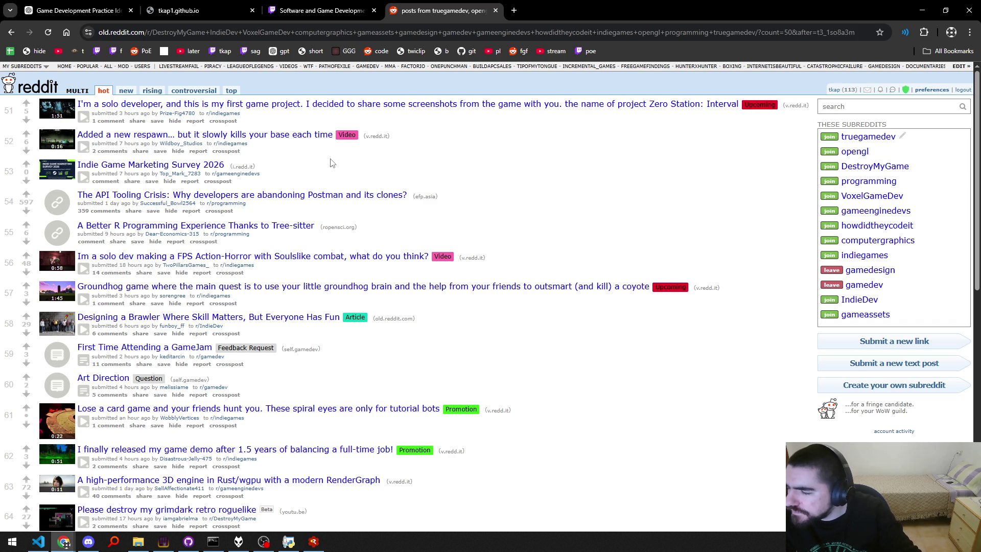
{"action": "left_click", "coordinate": [85, 176]}
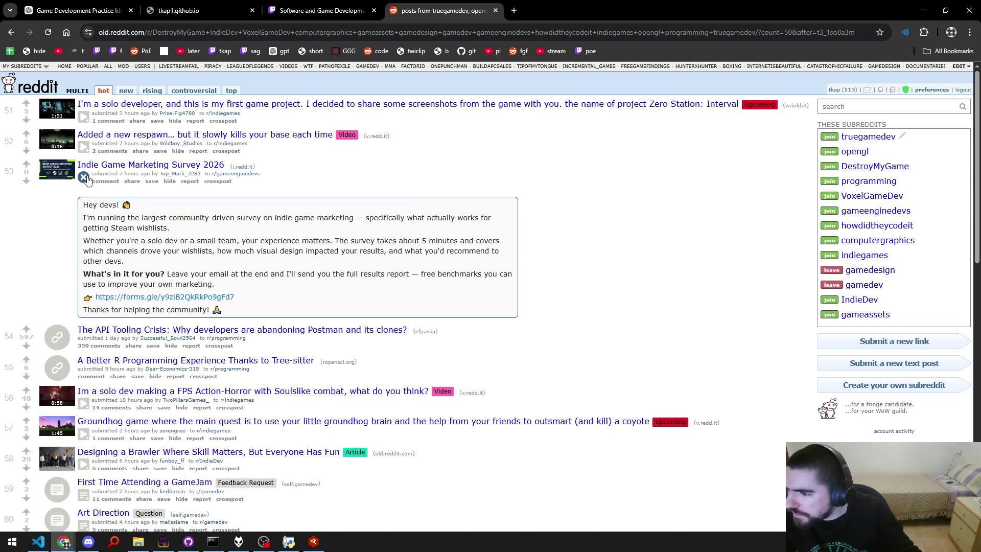
{"action": "left_click", "coordinate": [84, 177]}
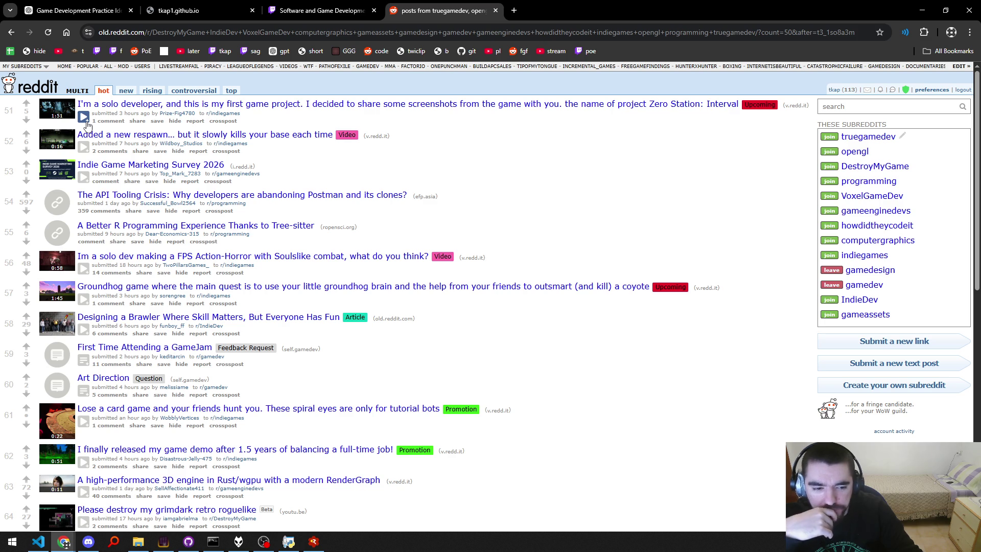
Watch the Zero Station: Interval trailer inline, pausing and seeking back to about 1:18 and 1:34.
{"action": "left_click", "coordinate": [85, 120]}
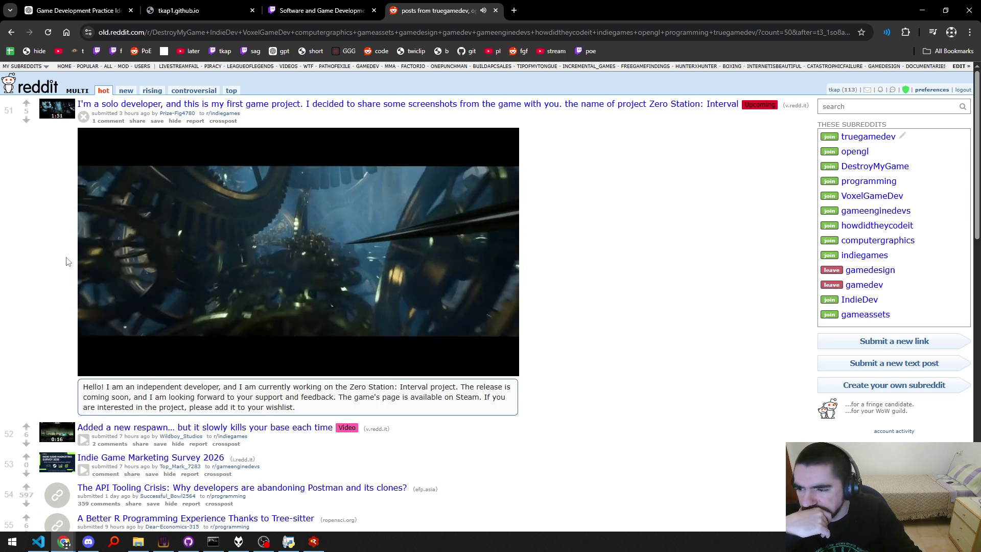
{"action": "mouse_move", "coordinate": [87, 246]}
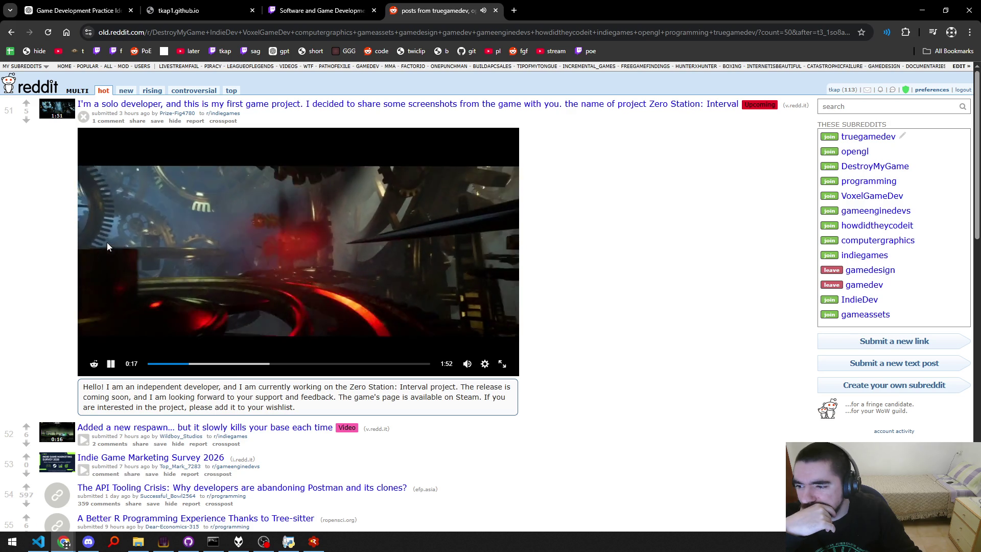
{"action": "left_click", "coordinate": [186, 228]}
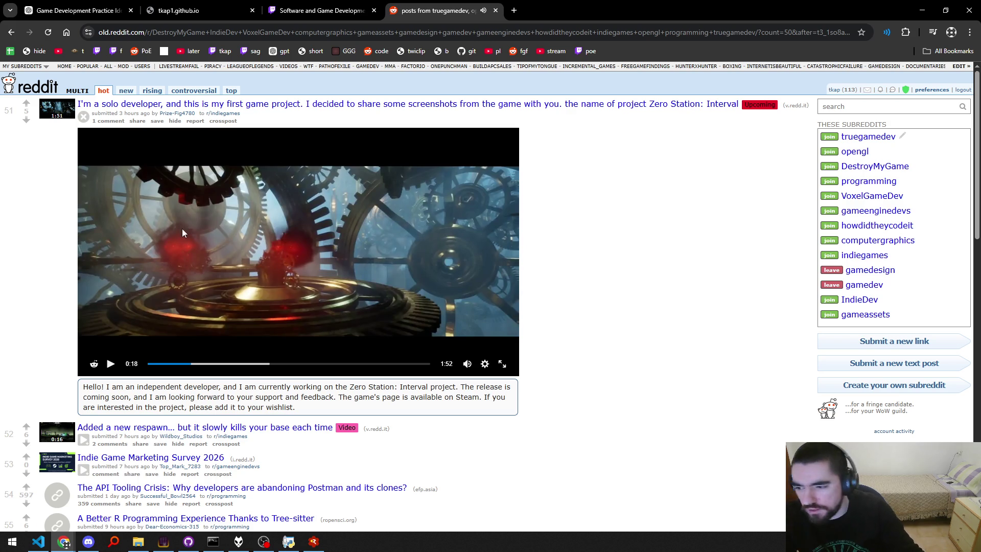
{"action": "left_click", "coordinate": [110, 363]}
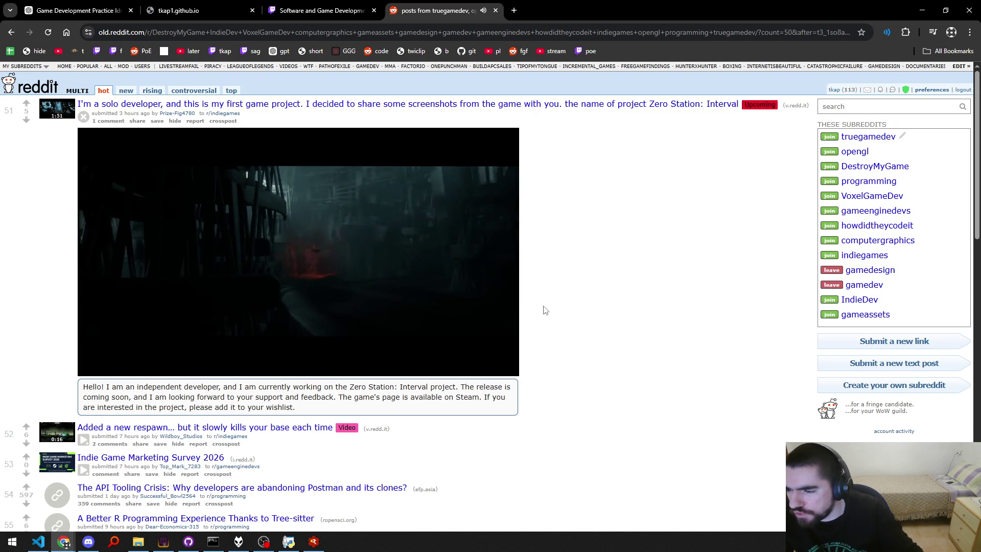
{"action": "mouse_move", "coordinate": [442, 295]}
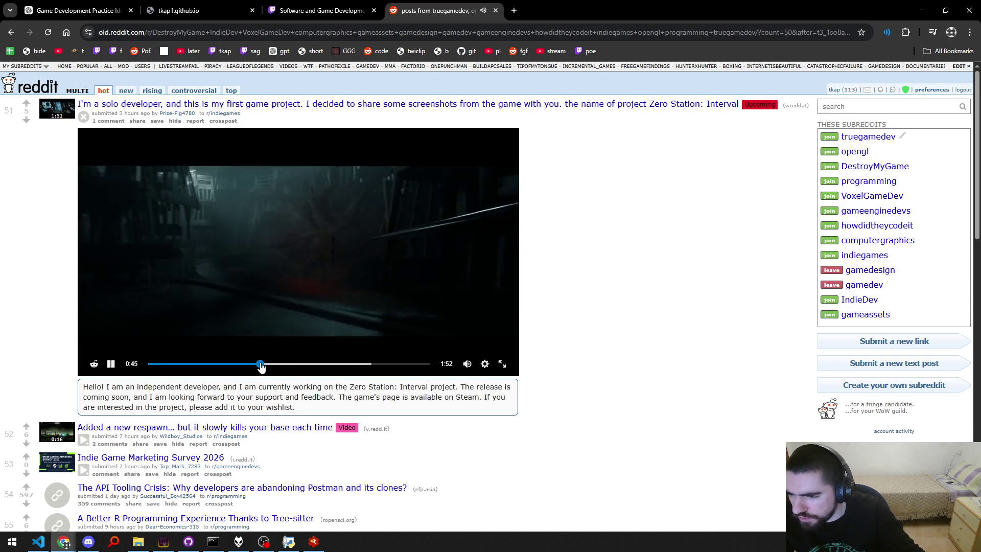
{"action": "left_click", "coordinate": [279, 365]}
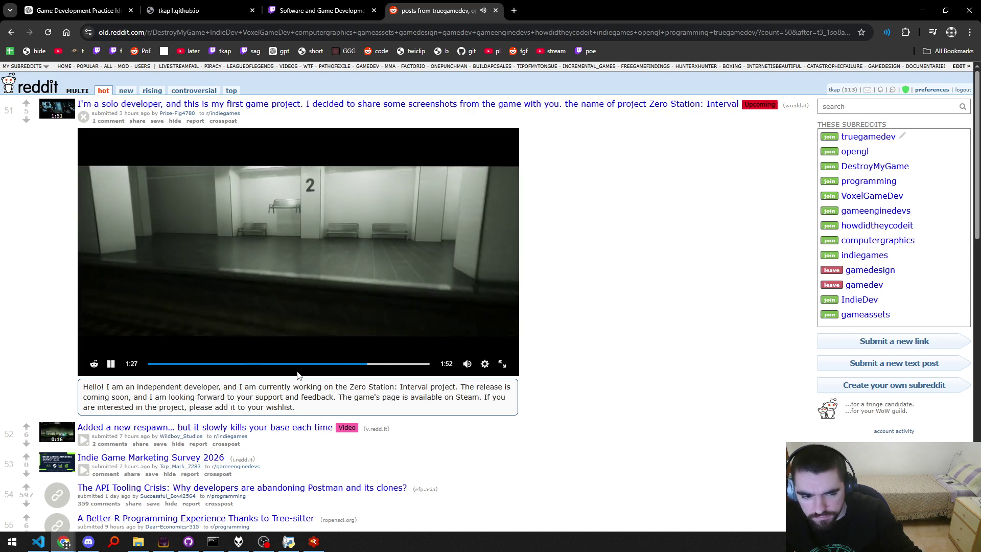
{"action": "left_click", "coordinate": [346, 364]}
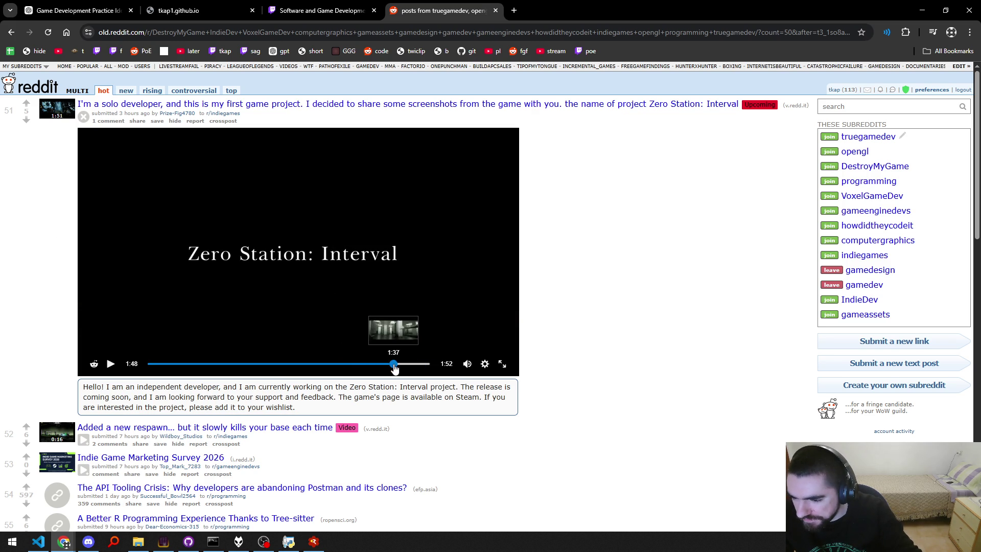
{"action": "mouse_move", "coordinate": [394, 365]}
{"action": "left_mouse_down"}
{"action": "mouse_move", "coordinate": [384, 366]}
{"action": "mouse_move", "coordinate": [403, 368]}
{"action": "left_mouse_up"}
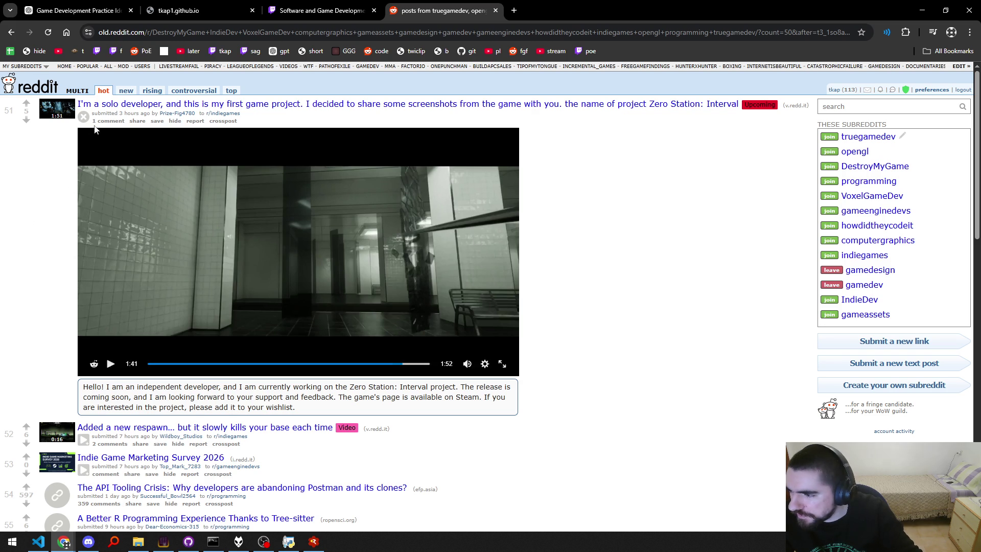
Collapse the Zero Station trailer, check its comments page with only an AutoModerator note, then close it.
{"action": "left_click", "coordinate": [84, 116]}
{"action": "middle_click", "coordinate": [105, 121]}
{"action": "left_click", "coordinate": [580, 5]}
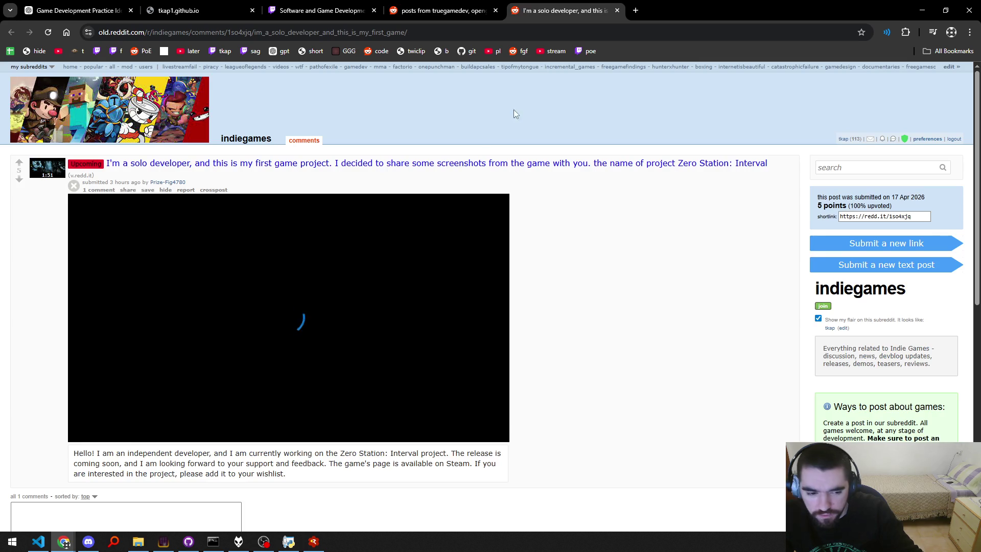
{"action": "left_click", "coordinate": [240, 348]}
{"action": "scroll", "coordinate": [240, 348], "scroll_direction": "down", "scroll_amount": 3}
{"action": "scroll", "coordinate": [241, 352], "scroll_direction": "down", "scroll_amount": 3}
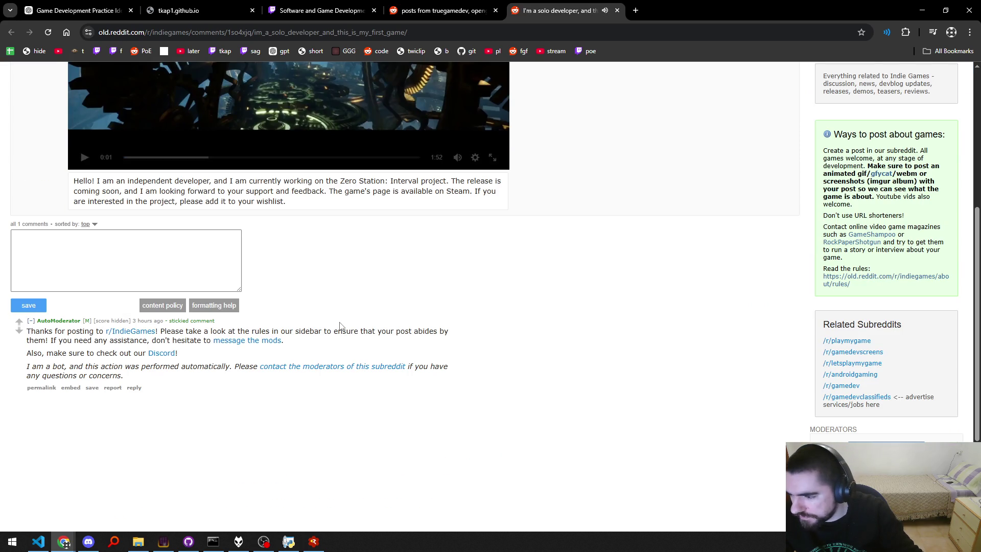
{"action": "key", "text": "ctrl+w"}
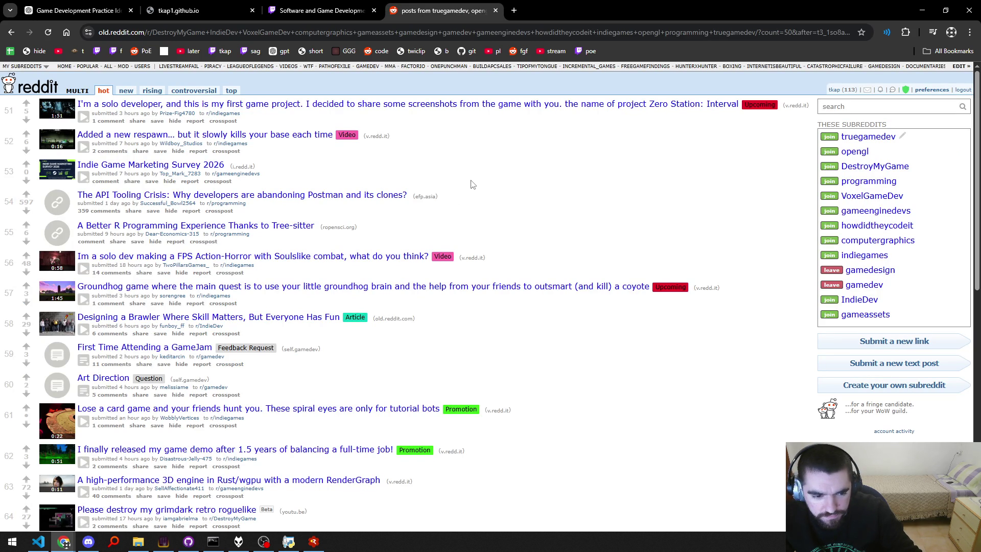
Watch post 52's respawn video inline, opening the Zero Station developer's profile in a background tab.
{"action": "left_click", "coordinate": [84, 147]}
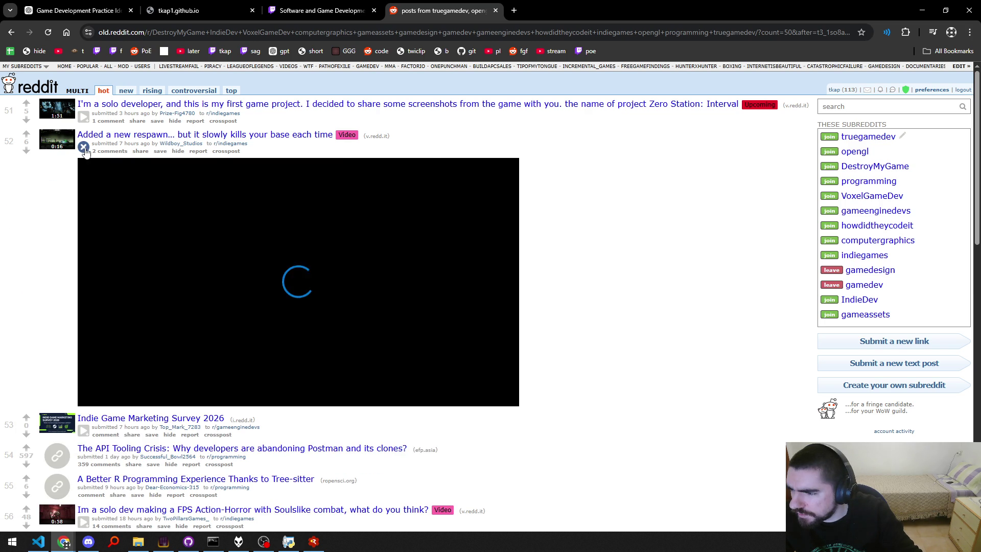
{"action": "middle_click", "coordinate": [175, 114]}
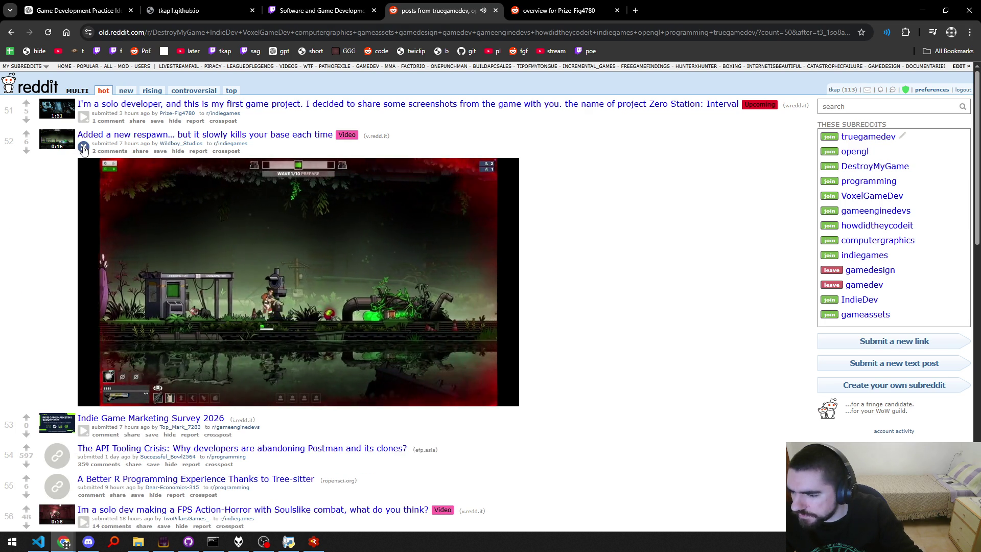
{"action": "left_click", "coordinate": [209, 295]}
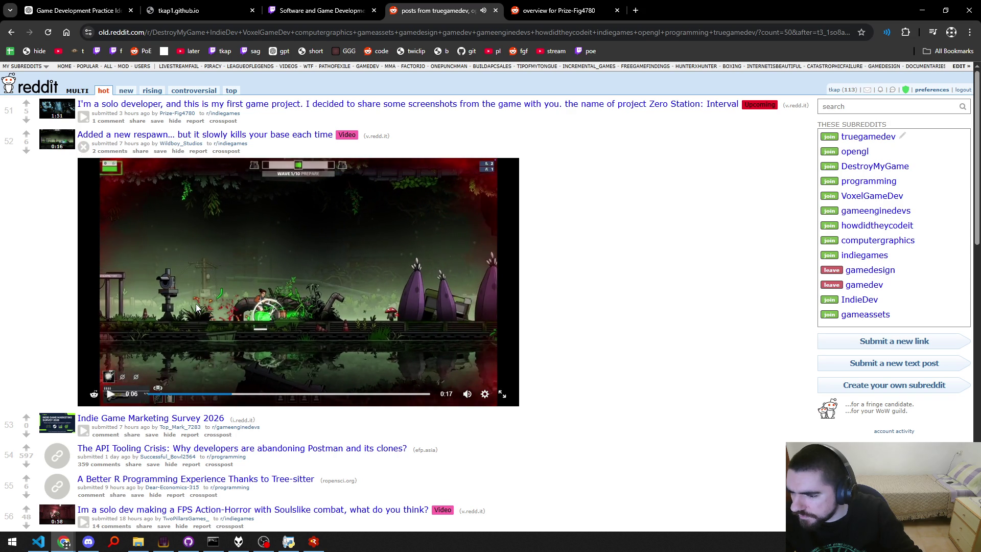
{"action": "left_click", "coordinate": [260, 316]}
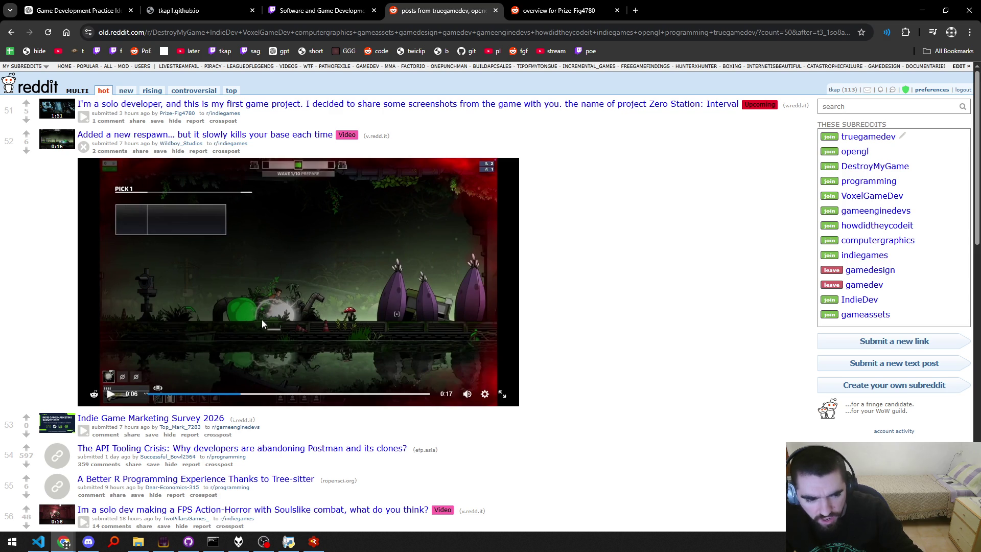
{"action": "left_click", "coordinate": [288, 315]}
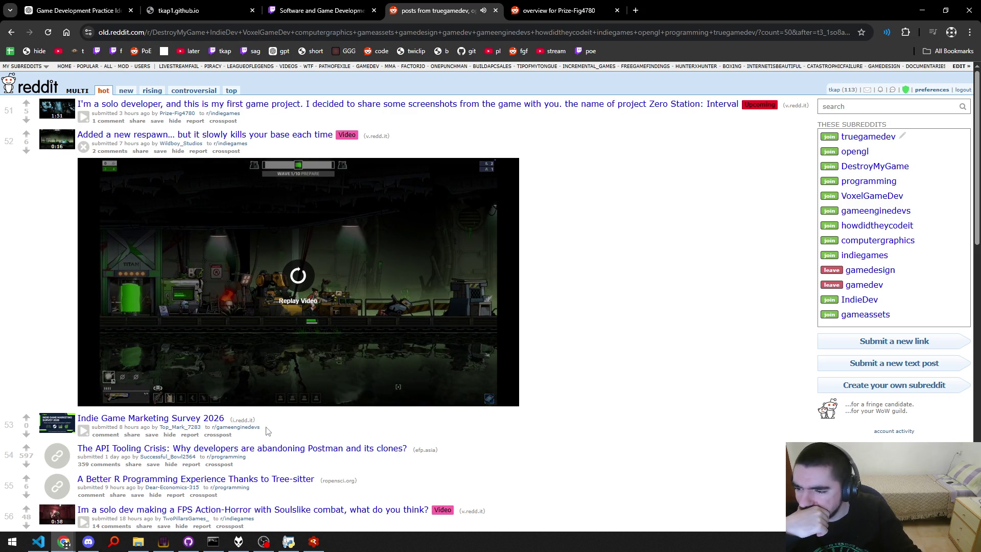
{"action": "left_click", "coordinate": [84, 148]}
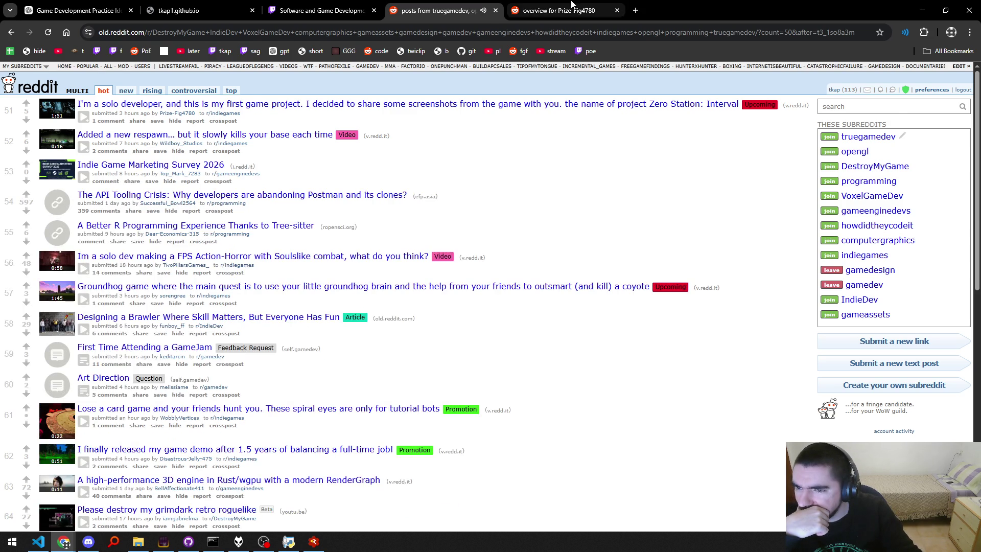
Glance over the Zero Station developer's profile, close it, and scroll further down feed page three.
{"action": "left_click", "coordinate": [557, 11]}
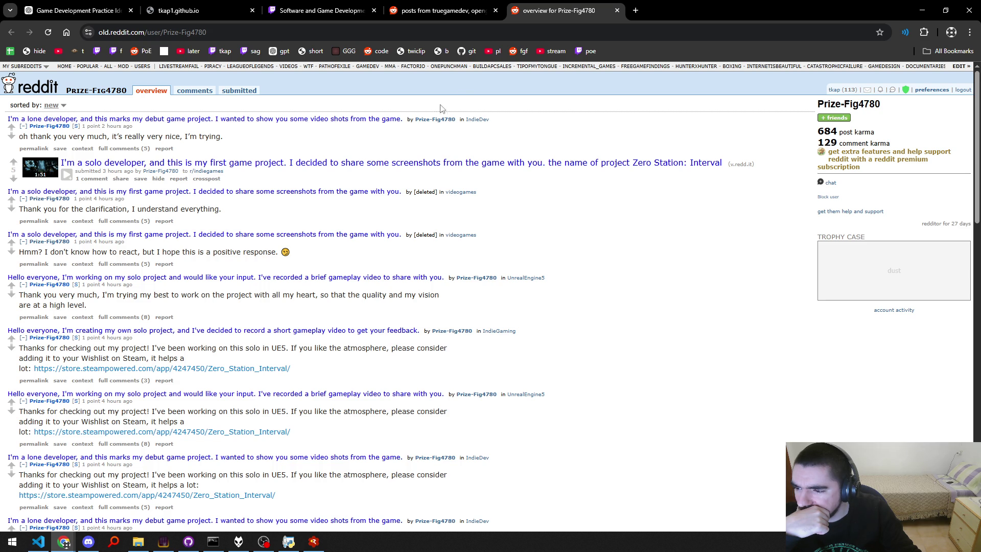
{"action": "middle_click", "coordinate": [565, 5]}
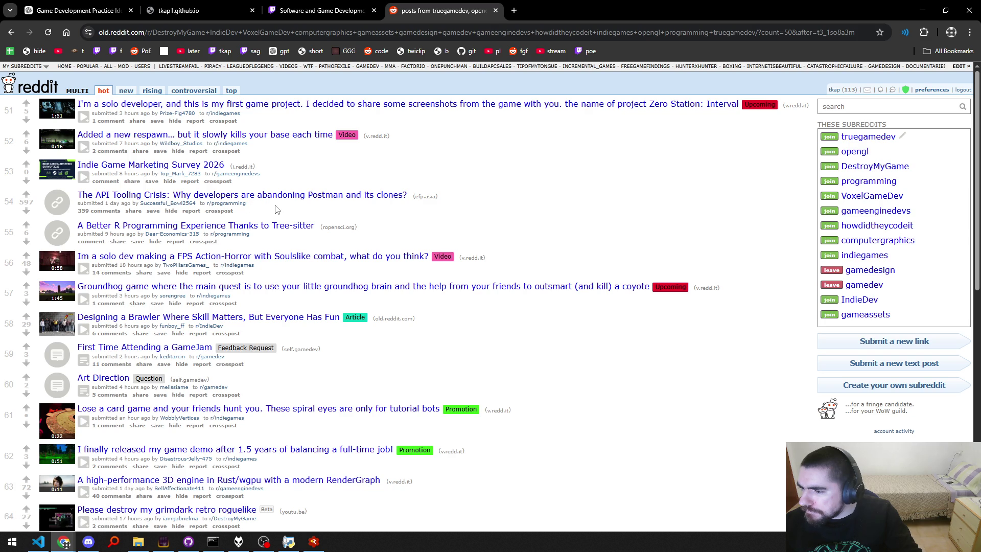
{"action": "scroll", "coordinate": [290, 210], "scroll_direction": "down", "scroll_amount": 3}
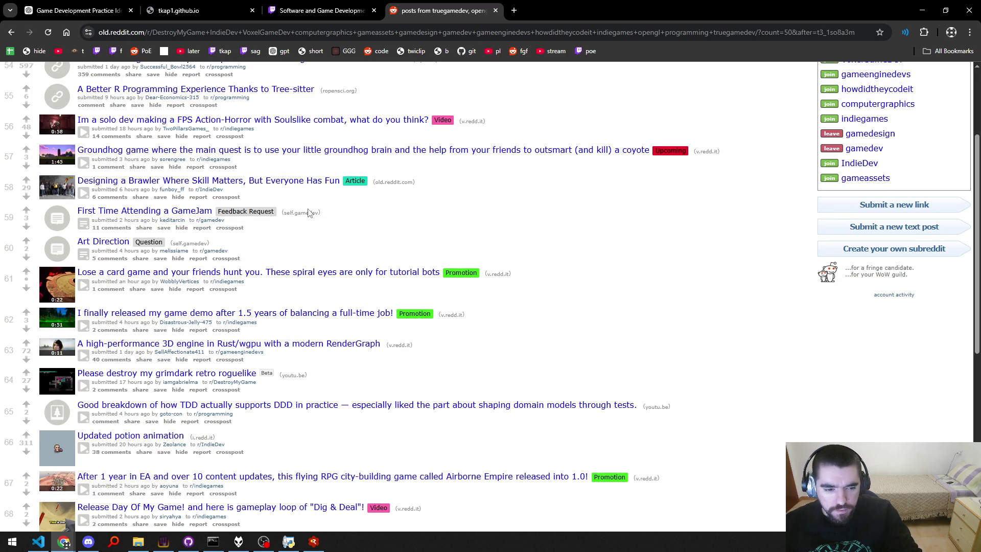
Play post 75's blocky adventure RPG rolling clip, pausing and replaying it, then collapse it.
{"action": "scroll", "coordinate": [260, 301], "scroll_direction": "down", "scroll_amount": 3}
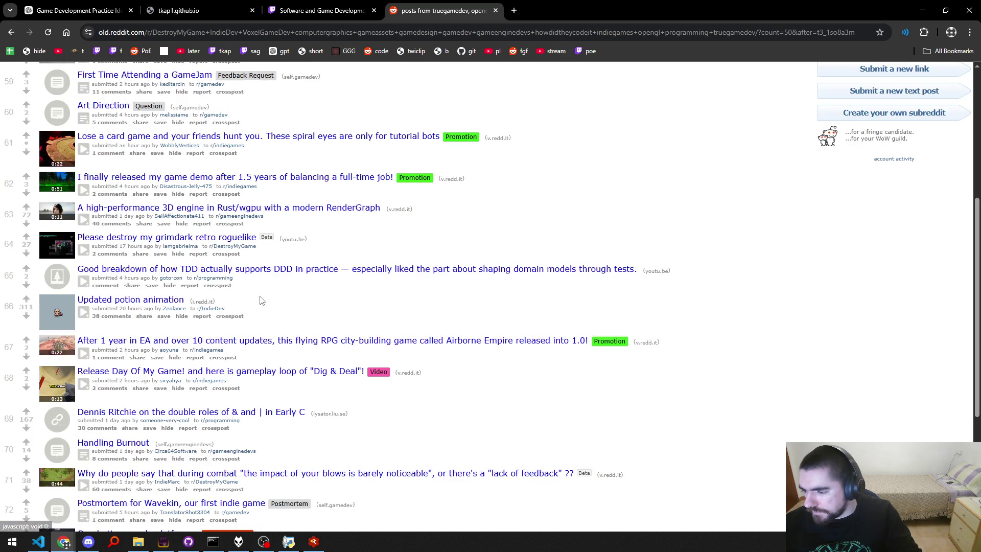
{"action": "scroll", "coordinate": [270, 300], "scroll_direction": "down", "scroll_amount": 5}
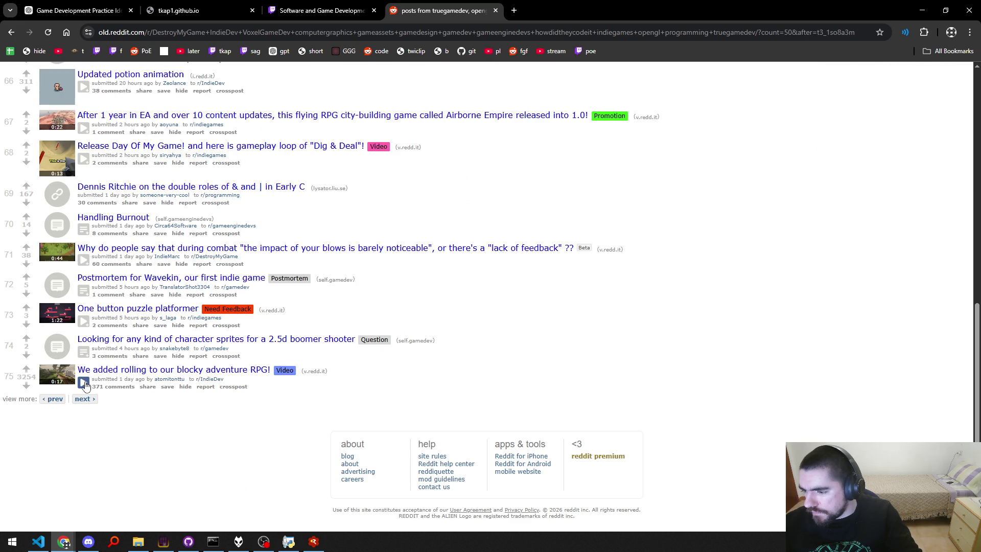
{"action": "left_click", "coordinate": [83, 383]}
{"action": "scroll", "coordinate": [87, 385], "scroll_direction": "down", "scroll_amount": 3}
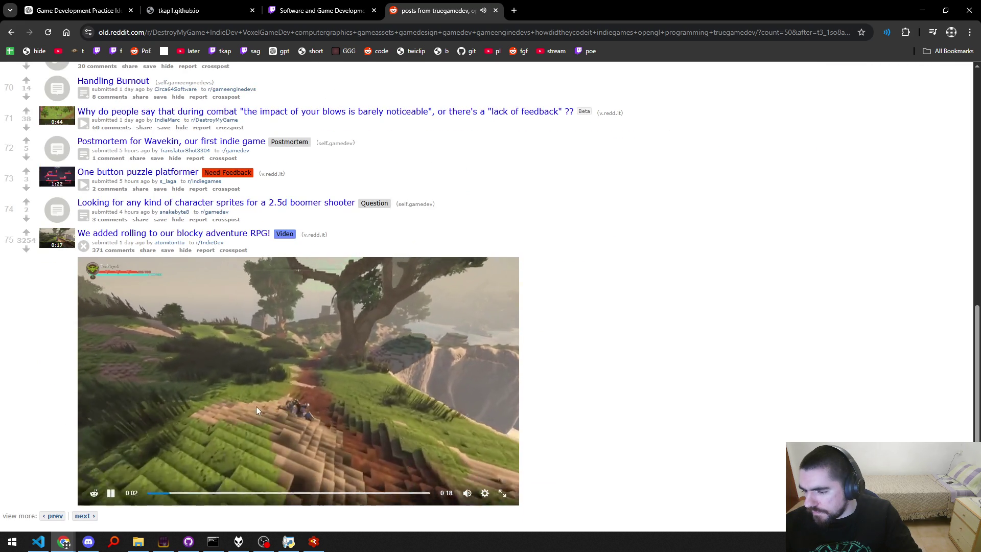
{"action": "left_click", "coordinate": [313, 390]}
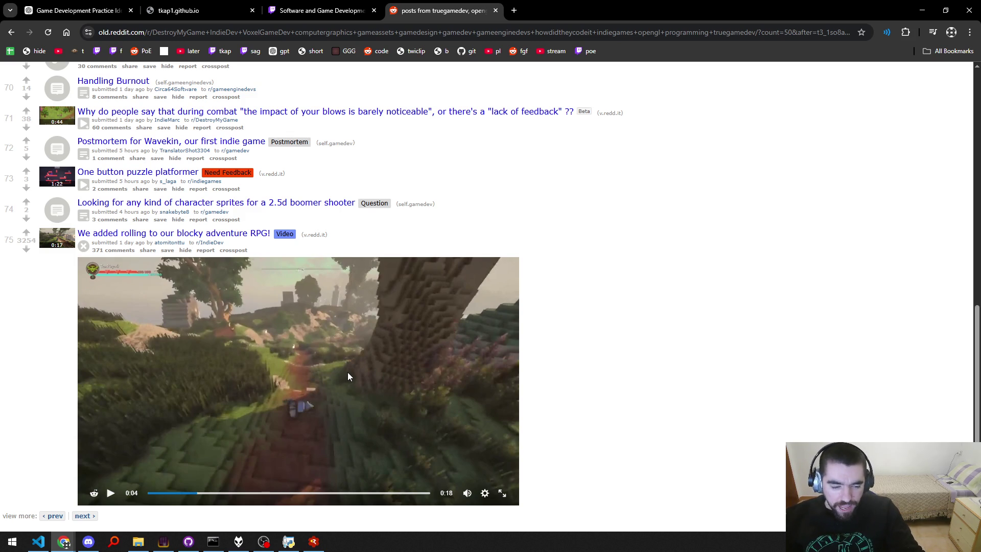
{"action": "left_click", "coordinate": [335, 365]}
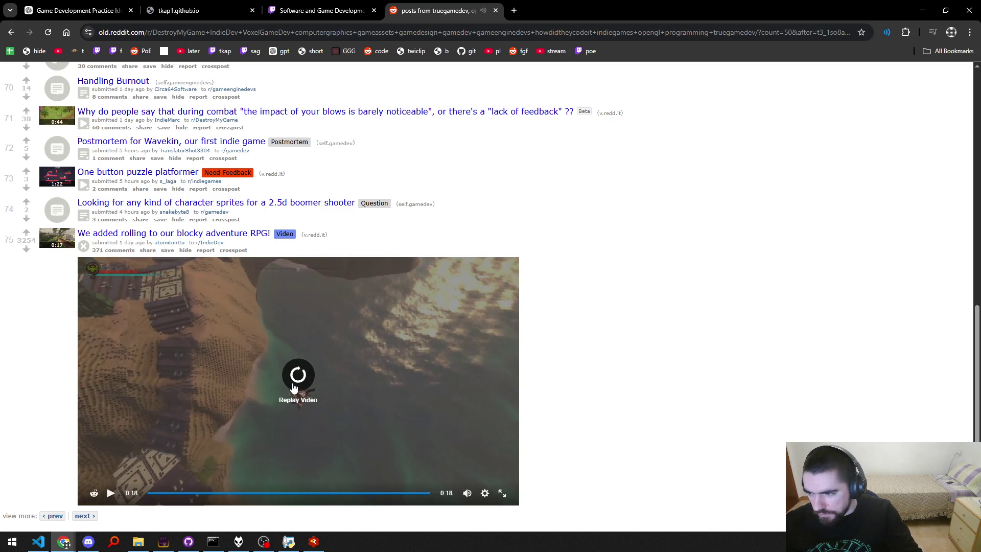
{"action": "left_click", "coordinate": [298, 375]}
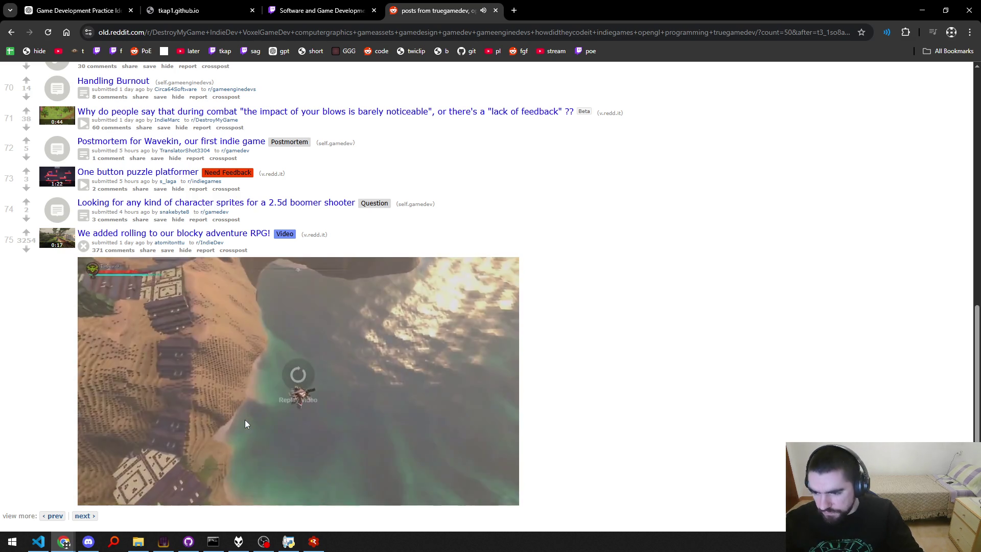
{"action": "left_click", "coordinate": [84, 246]}
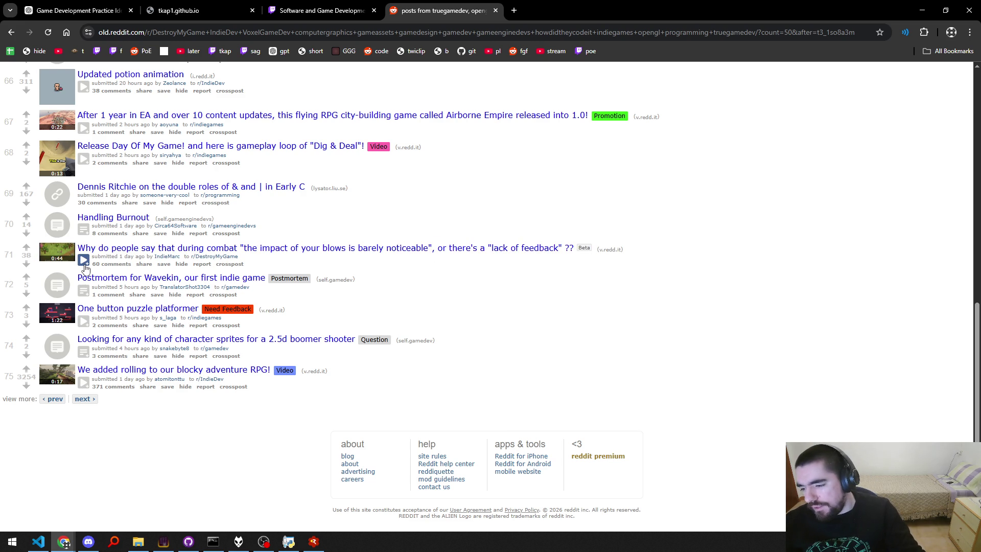
Play post 71's combat video full screen, rewinding and pausing on the moment of the hit.
{"action": "left_click", "coordinate": [85, 263]}
{"action": "left_click", "coordinate": [501, 489]}
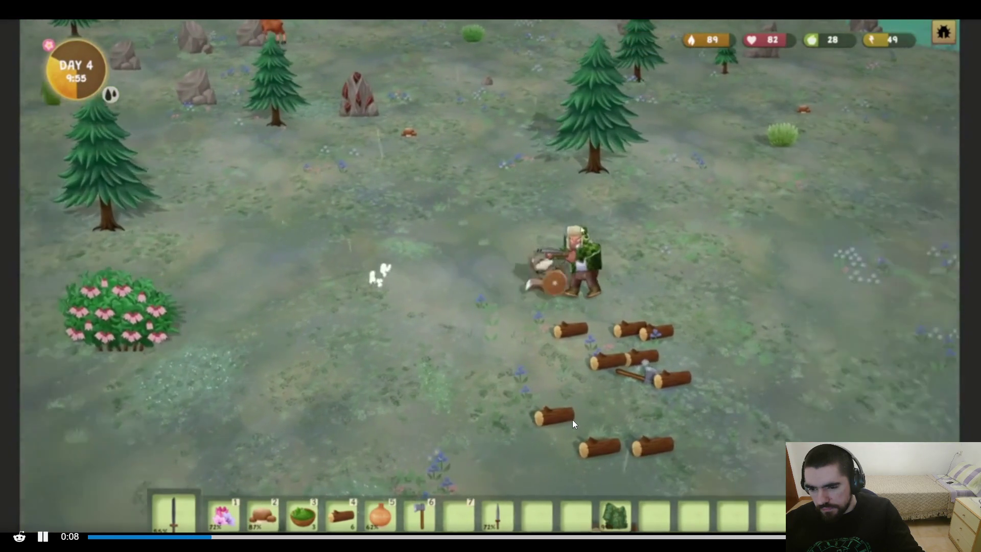
{"action": "left_click", "coordinate": [559, 392]}
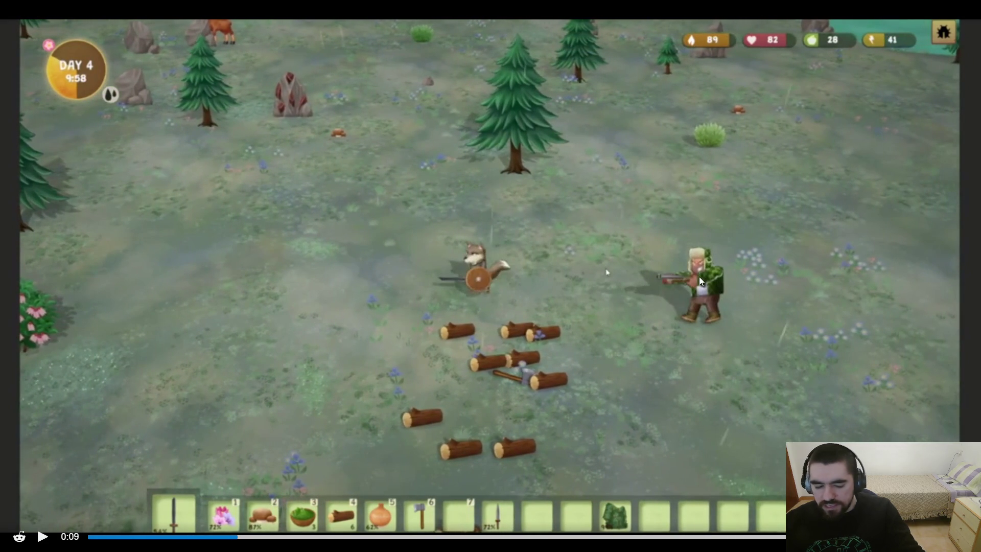
{"action": "left_click", "coordinate": [199, 537]}
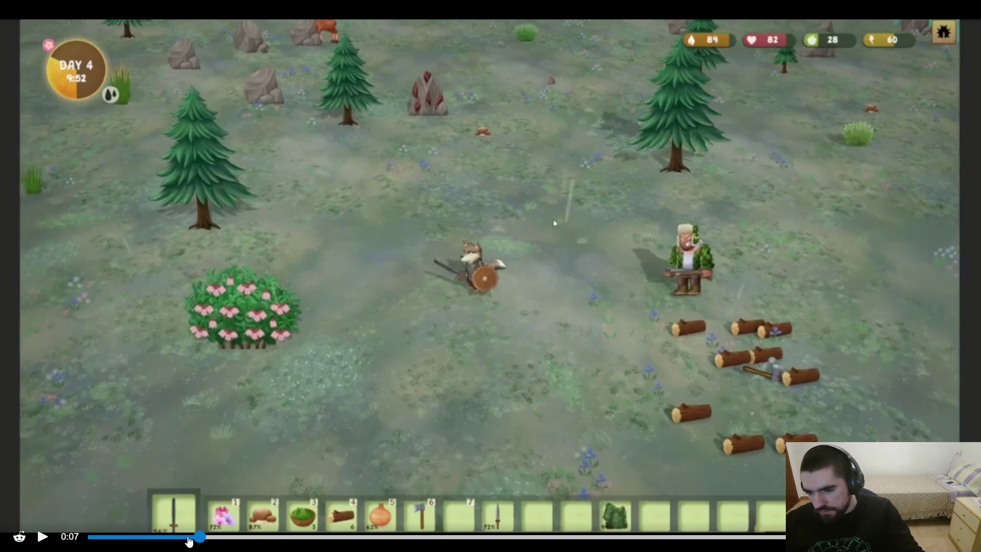
{"action": "left_click", "coordinate": [188, 538]}
{"action": "left_click", "coordinate": [427, 353]}
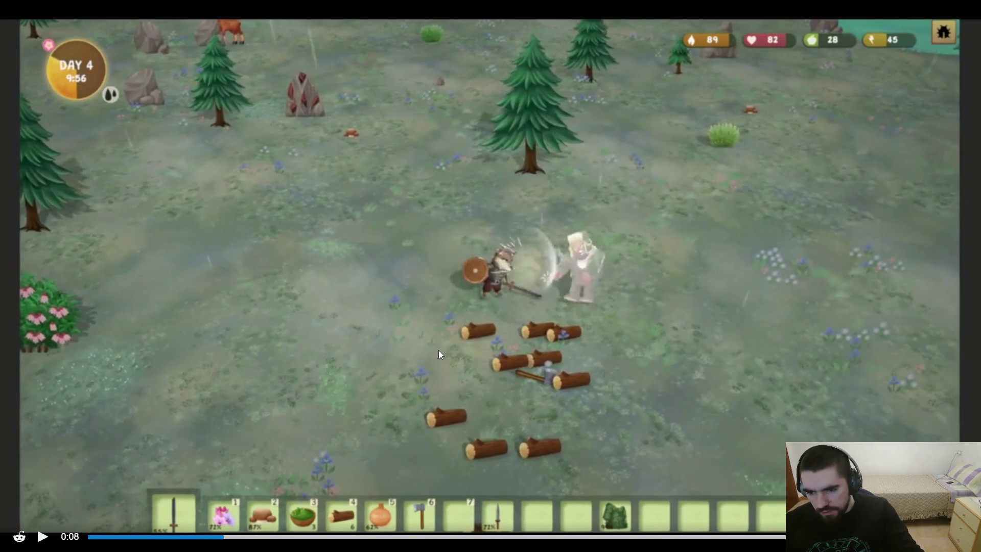
{"action": "left_click", "coordinate": [438, 351]}
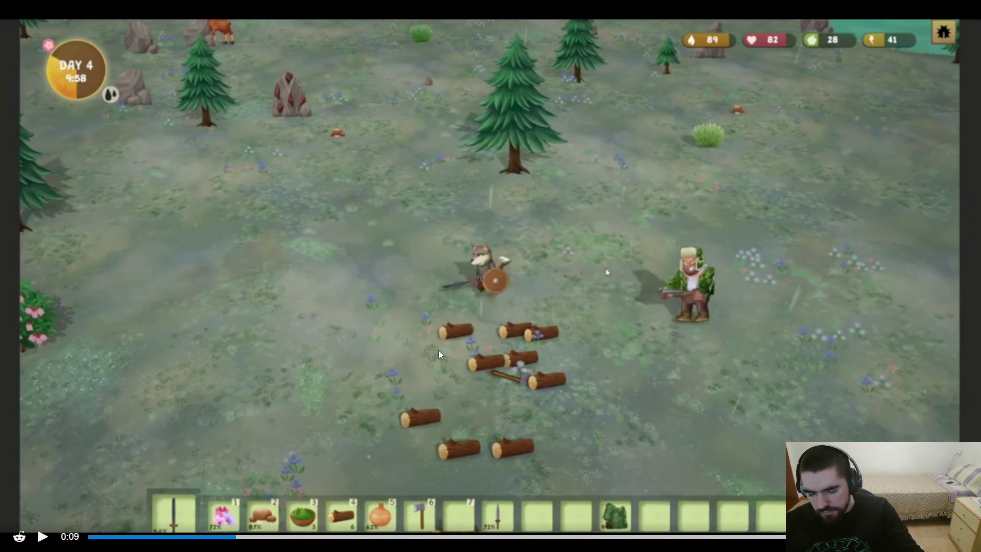
{"action": "left_click", "coordinate": [438, 351]}
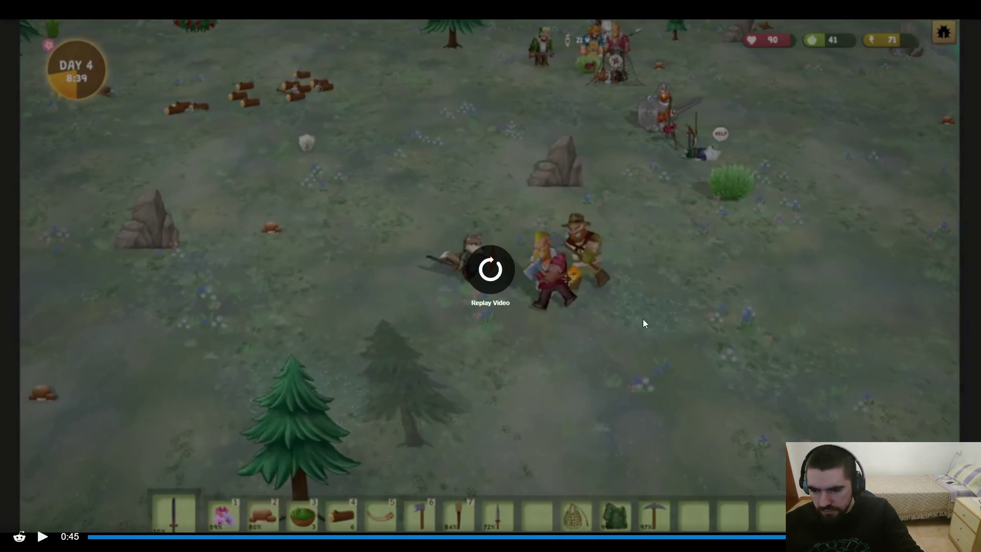
Replay the combat clip from the start, pausing mid-swing, then leave full screen.
{"action": "left_click", "coordinate": [491, 270]}
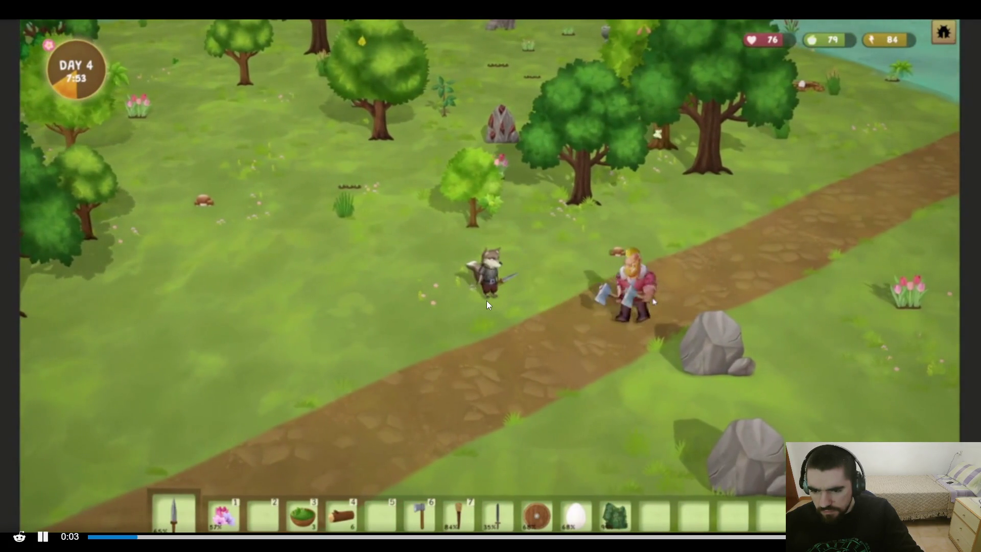
{"action": "left_click", "coordinate": [487, 303]}
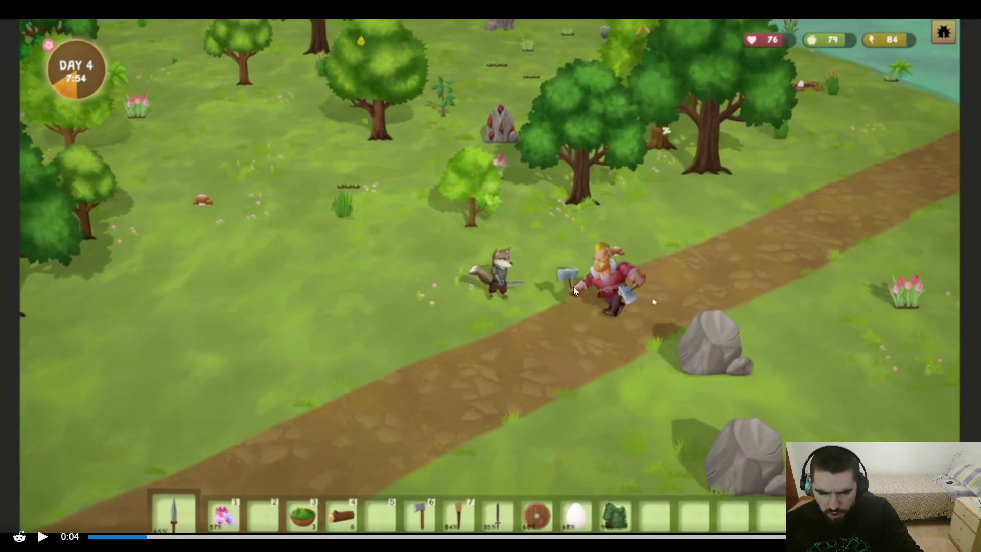
{"action": "left_click", "coordinate": [605, 342]}
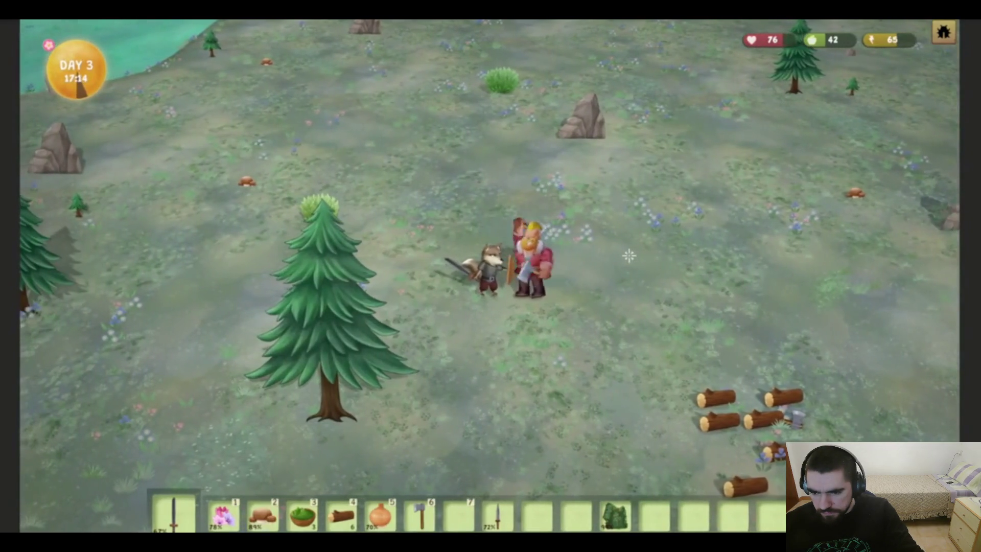
{"action": "mouse_move", "coordinate": [576, 343]}
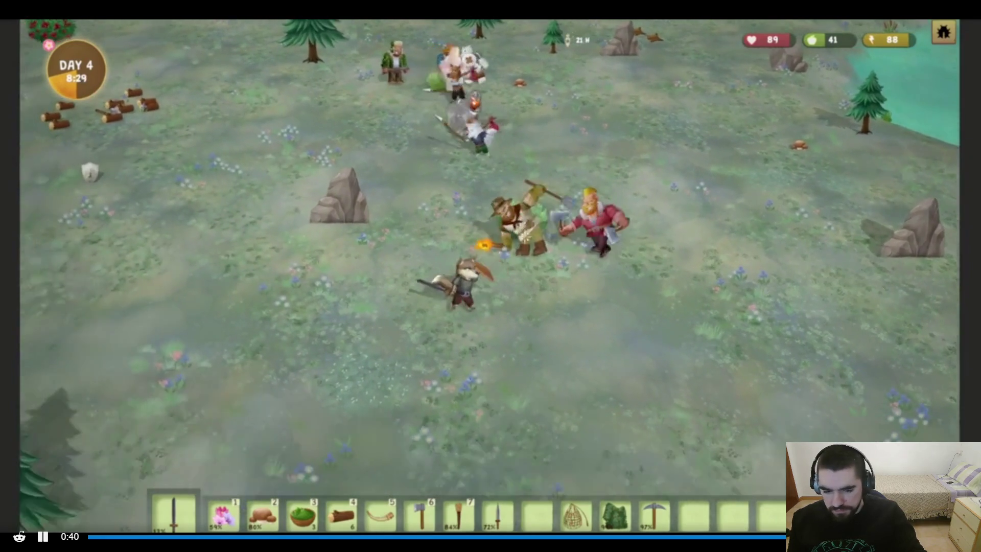
{"action": "key", "text": "Escape"}
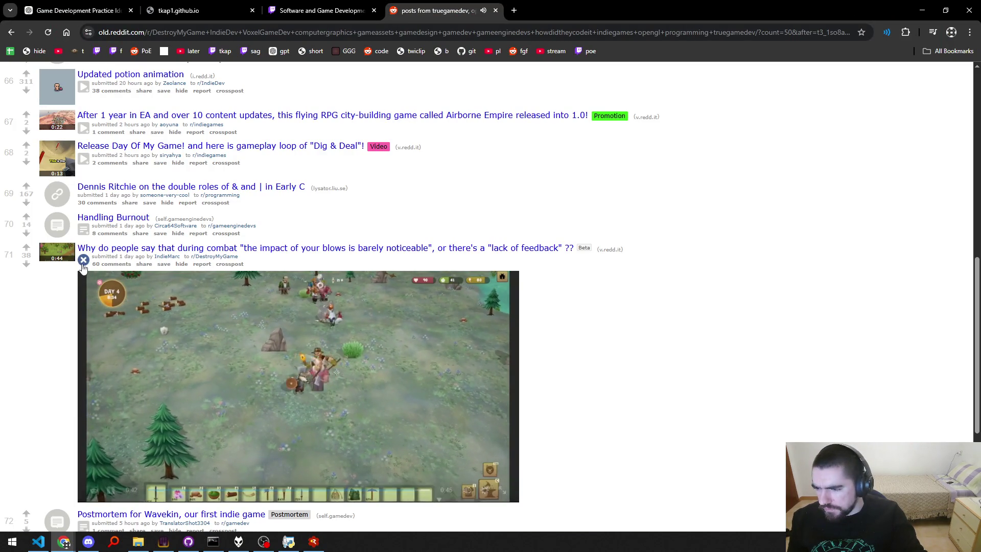
Open post 71's 60-comment thread in a new tab, collapsing the listing video and pausing the post's video.
{"action": "middle_click", "coordinate": [100, 269]}
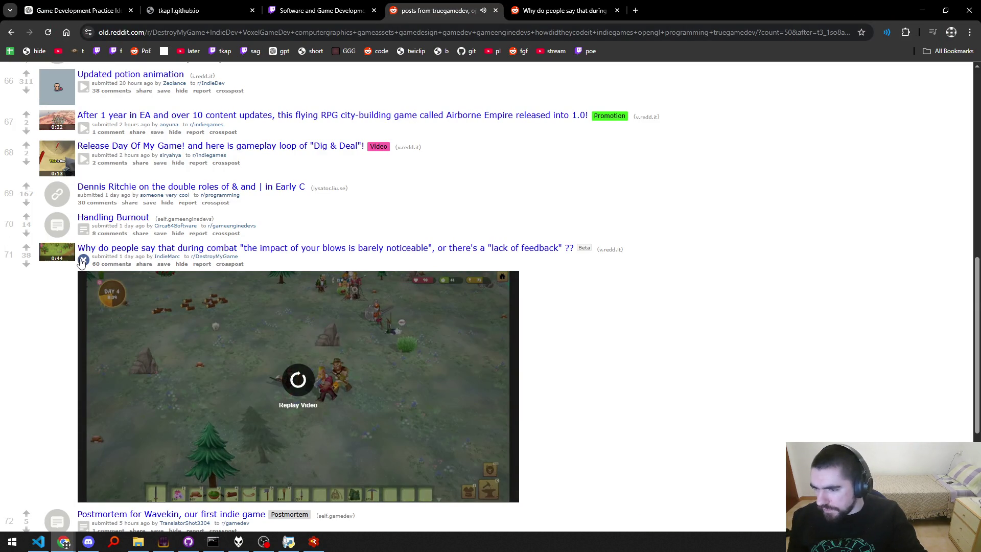
{"action": "left_click", "coordinate": [83, 260]}
{"action": "left_click", "coordinate": [587, 10]}
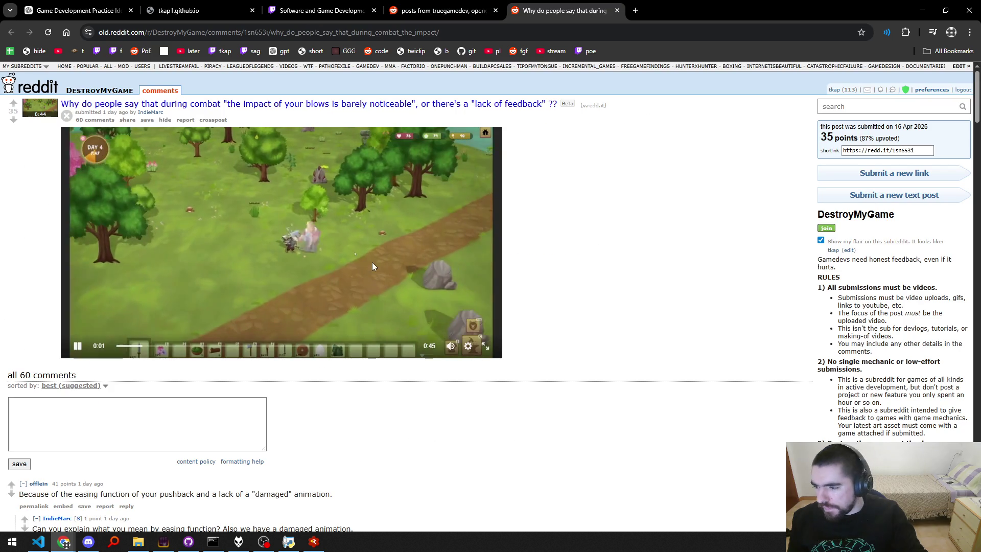
{"action": "left_click", "coordinate": [296, 311]}
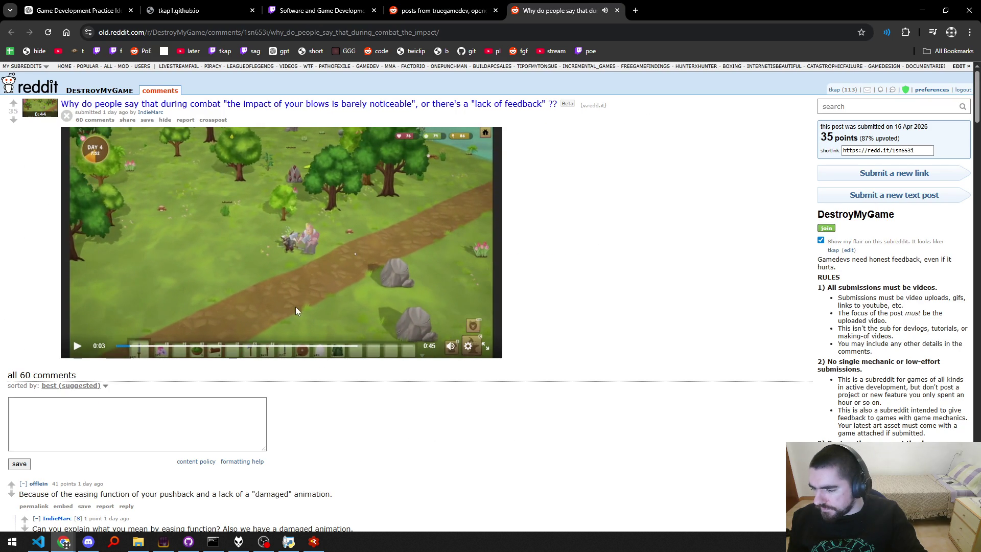
Read the comments on hitstop, animation and floaty knockback, then close the thread.
{"action": "scroll", "coordinate": [319, 338], "scroll_direction": "down", "scroll_amount": 3}
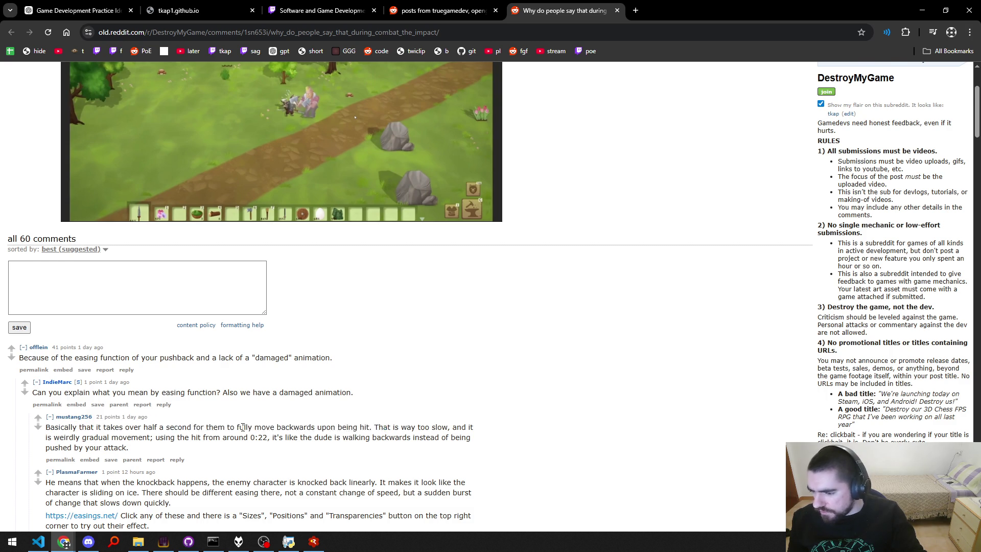
{"action": "scroll", "coordinate": [243, 427], "scroll_direction": "down", "scroll_amount": 3}
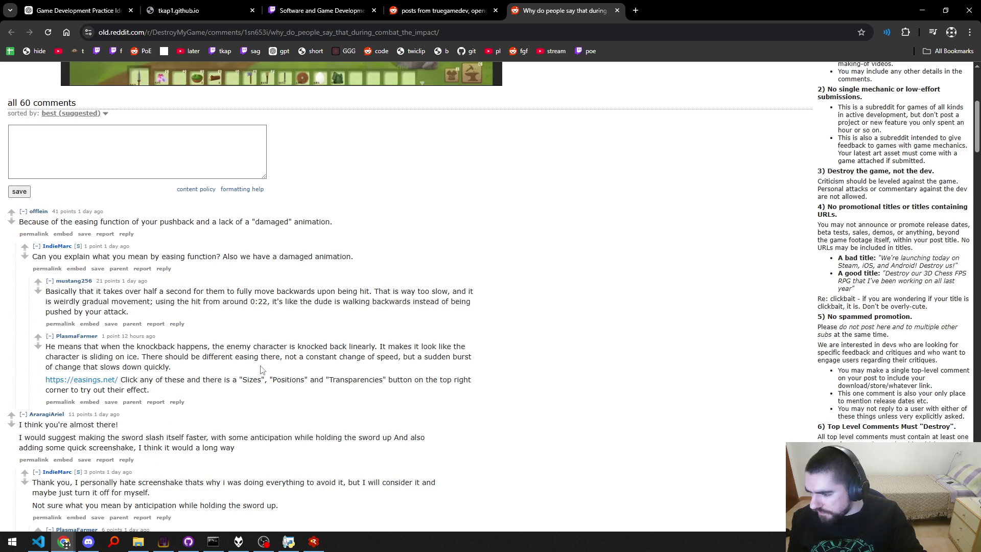
{"action": "scroll", "coordinate": [261, 368], "scroll_direction": "down", "scroll_amount": 15}
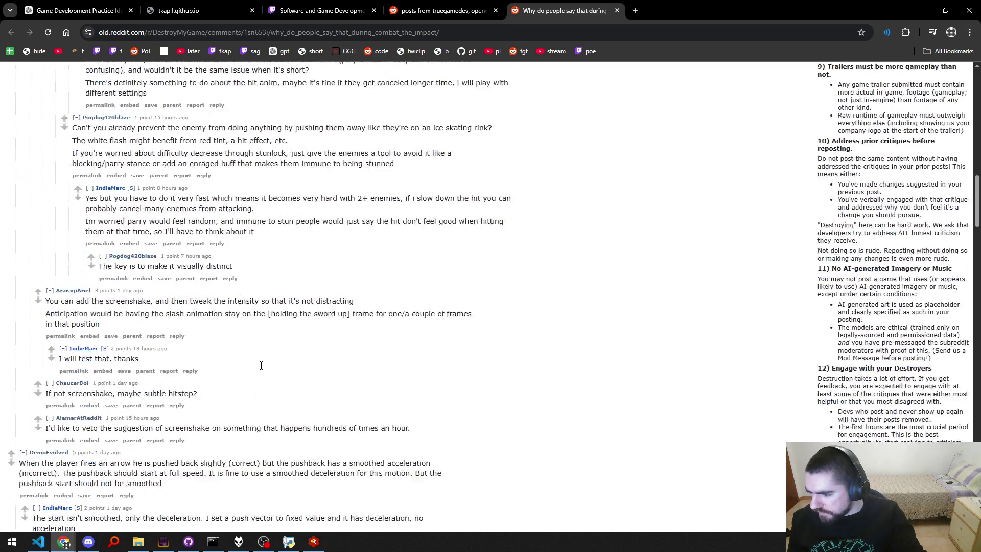
{"action": "scroll", "coordinate": [260, 369], "scroll_direction": "down", "scroll_amount": 3}
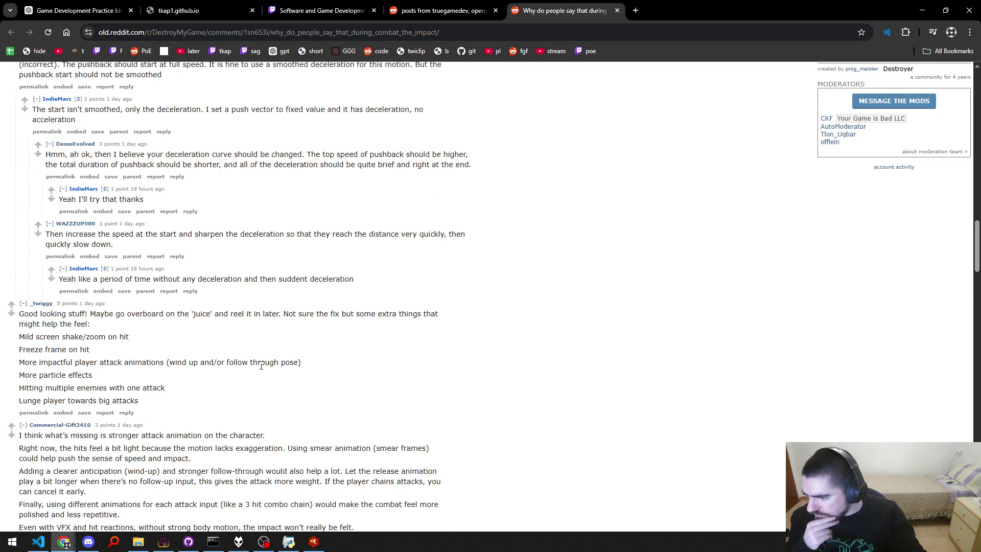
{"action": "scroll", "coordinate": [261, 365], "scroll_direction": "down", "scroll_amount": 6}
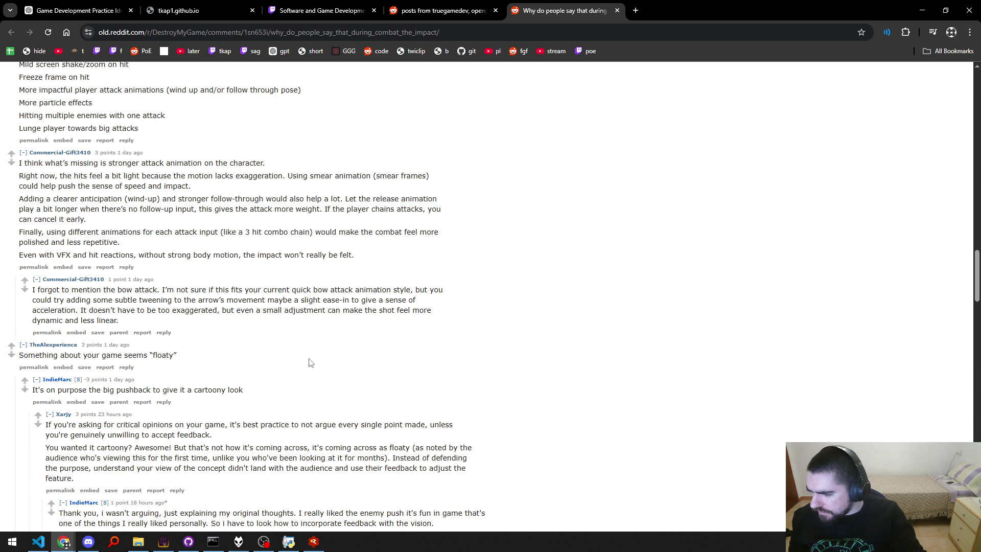
{"action": "scroll", "coordinate": [310, 363], "scroll_direction": "down", "scroll_amount": 3}
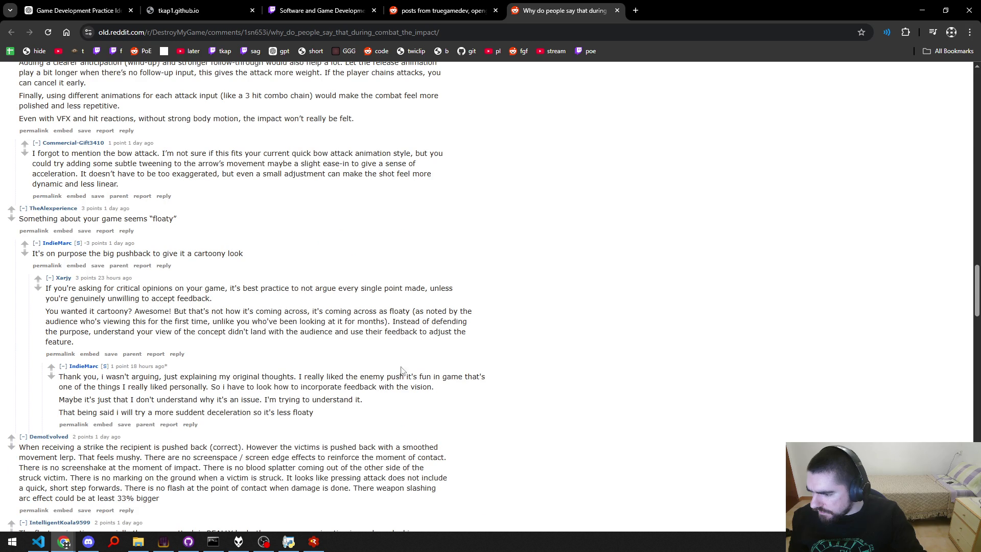
{"action": "scroll", "coordinate": [423, 372], "scroll_direction": "down", "scroll_amount": 3}
{"action": "scroll", "coordinate": [424, 372], "scroll_direction": "down", "scroll_amount": 6}
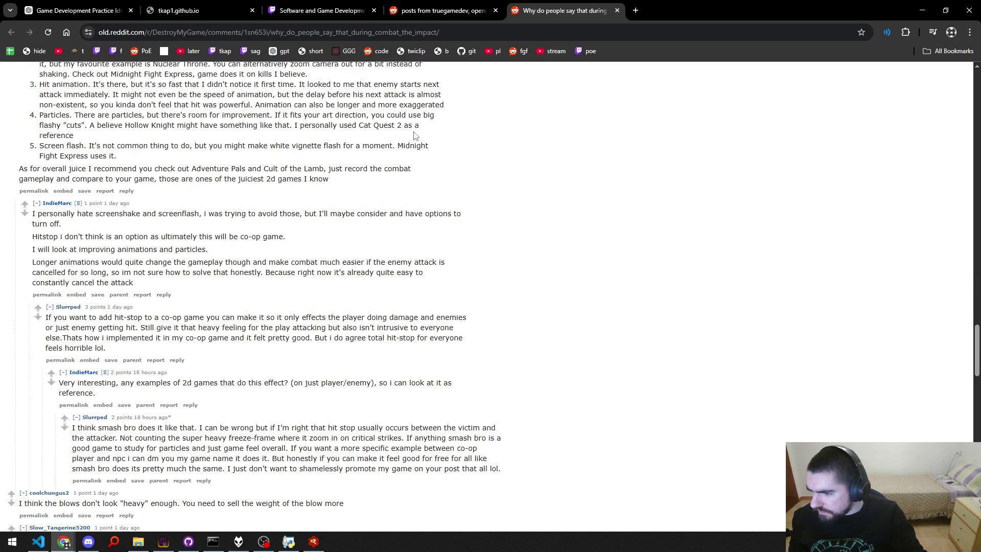
{"action": "key", "text": "ctrl+w"}
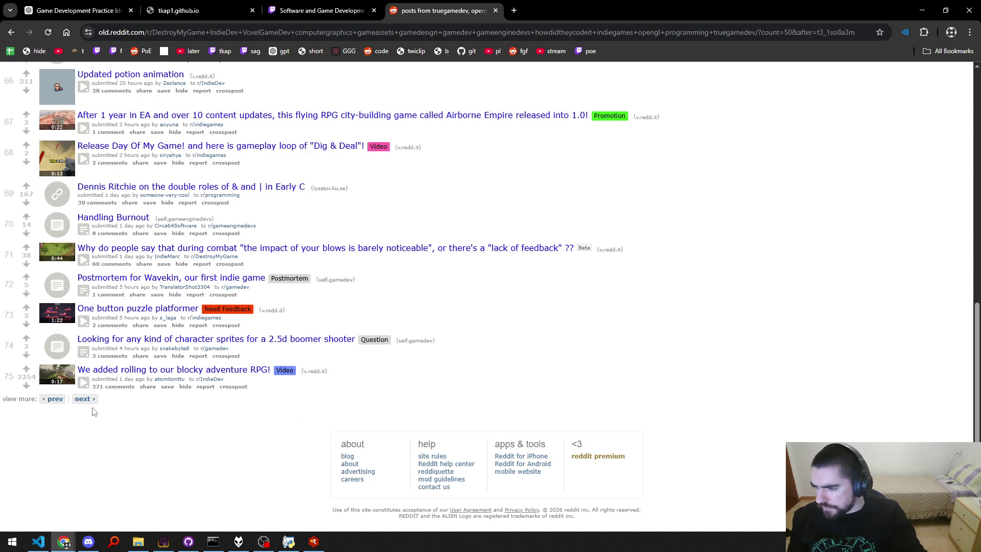
Open the 'We added rolling to our blocky adventure RPG!' comments, highlight the water comment, then close it.
{"action": "middle_click", "coordinate": [116, 389]}
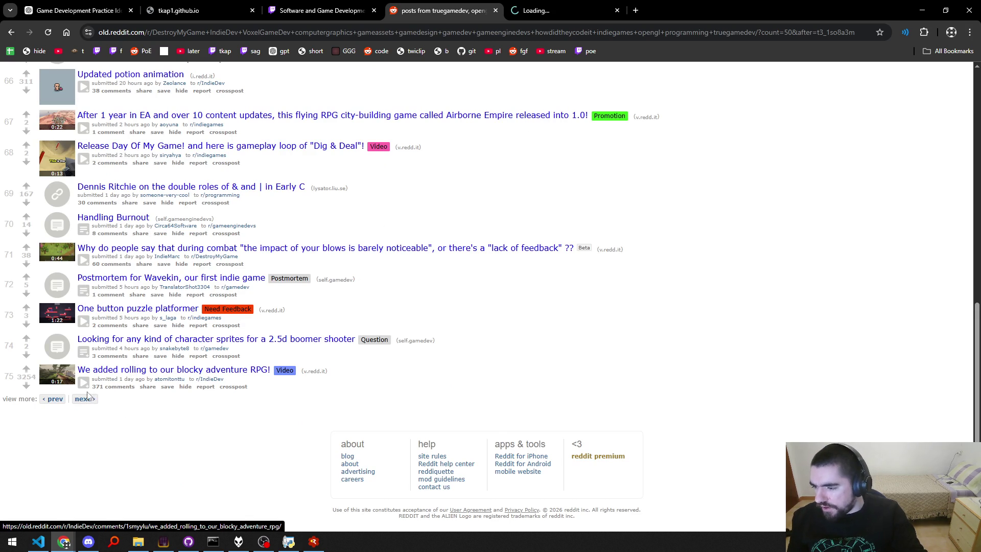
{"action": "left_click", "coordinate": [552, 10]}
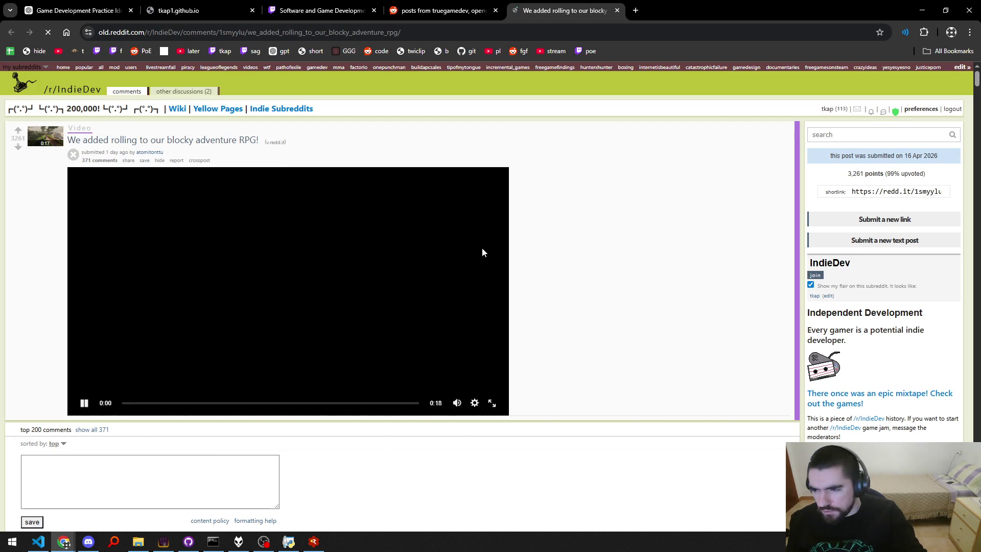
{"action": "scroll", "coordinate": [372, 286], "scroll_direction": "down", "scroll_amount": 5}
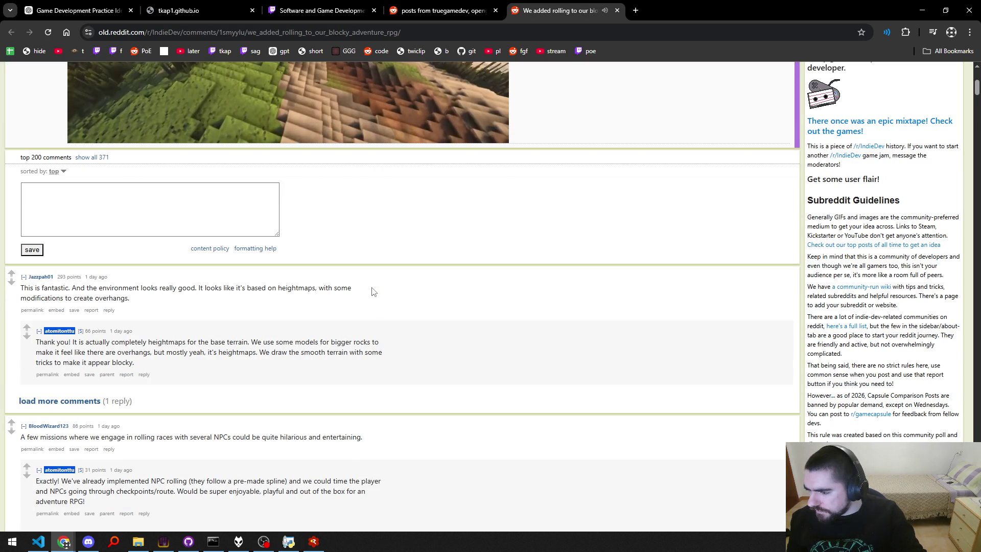
{"action": "scroll", "coordinate": [367, 297], "scroll_direction": "down", "scroll_amount": 8}
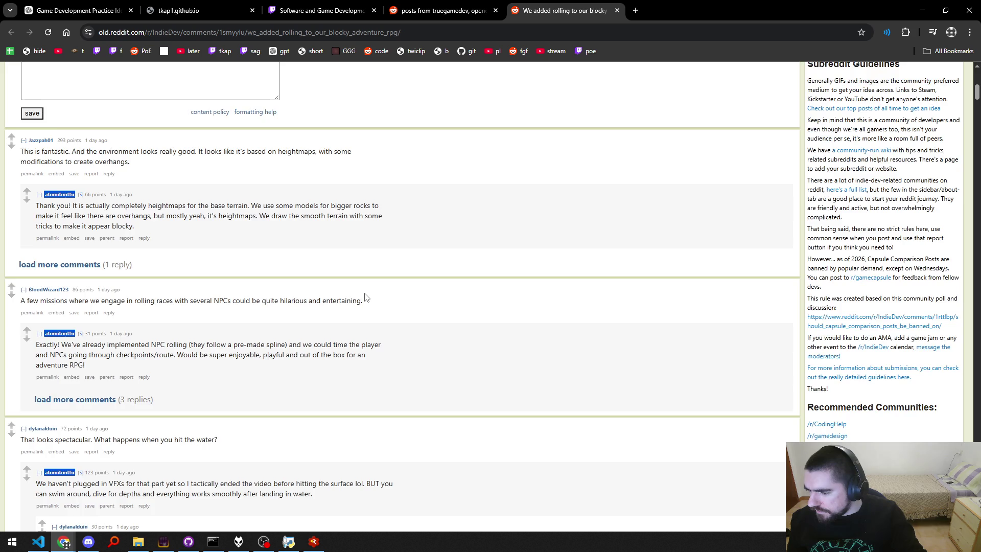
{"action": "left_click_drag", "start_coordinate": [24, 167], "coordinate": [260, 169]}
{"action": "key", "text": "Home"}
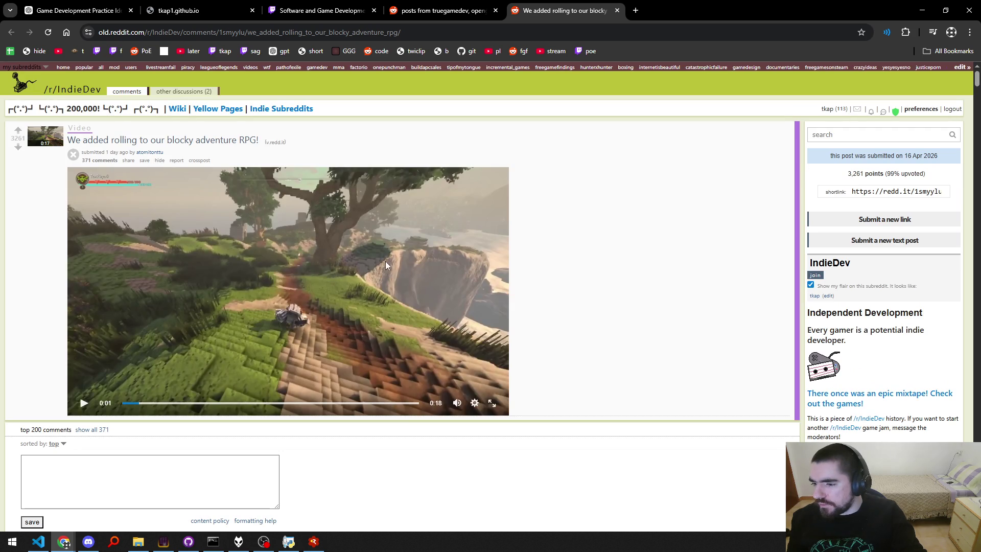
{"action": "left_click", "coordinate": [389, 262]}
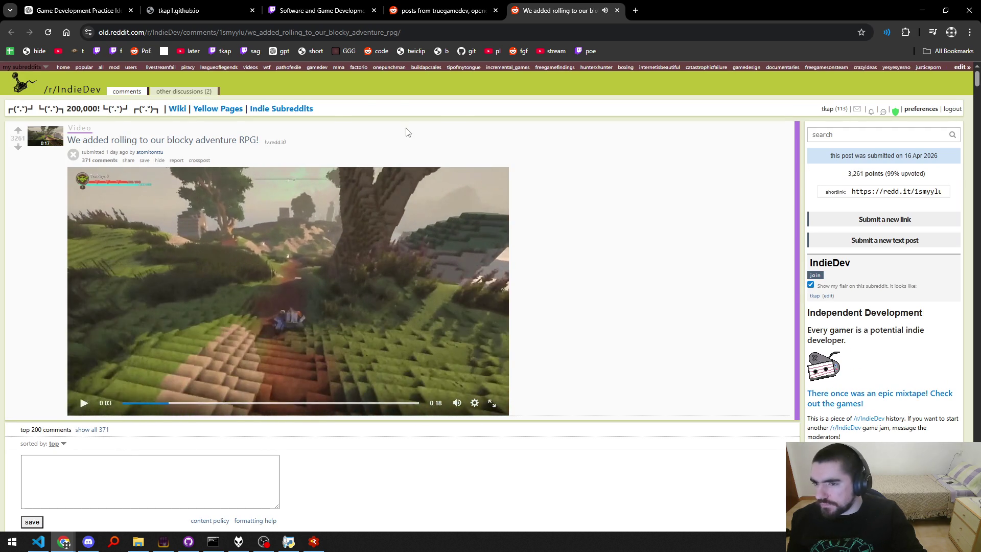
{"action": "key", "text": "ctrl+w"}
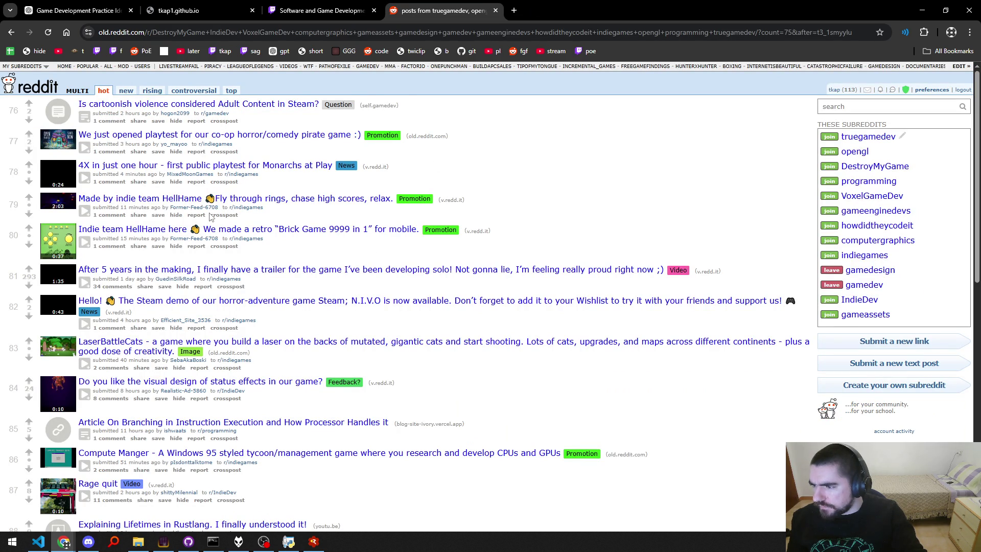
Scroll to the bottom and advance the gamedev feed to posts 101 onward.
{"action": "scroll", "coordinate": [212, 222], "scroll_direction": "down", "scroll_amount": 8}
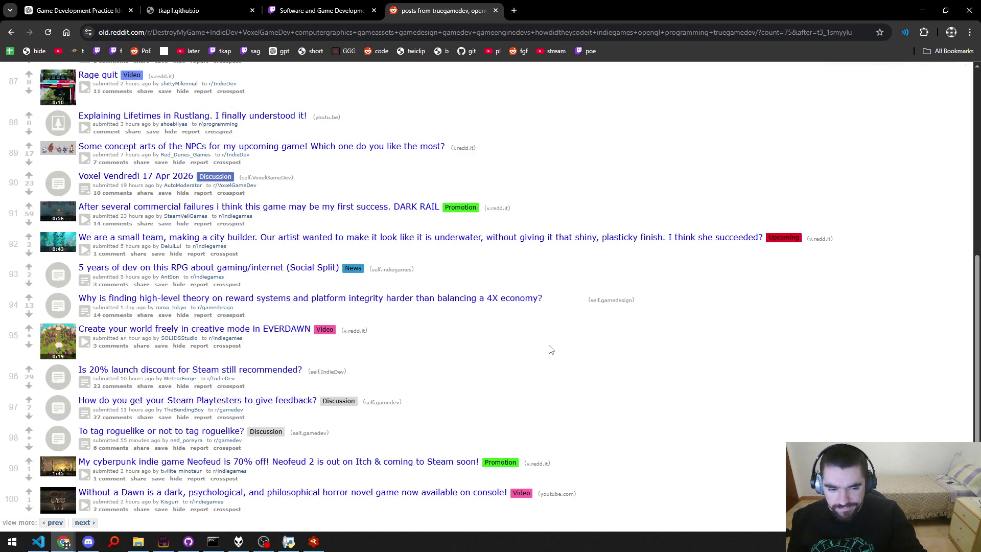
{"action": "scroll", "coordinate": [551, 349], "scroll_direction": "down", "scroll_amount": 3}
{"action": "left_click", "coordinate": [89, 400]}
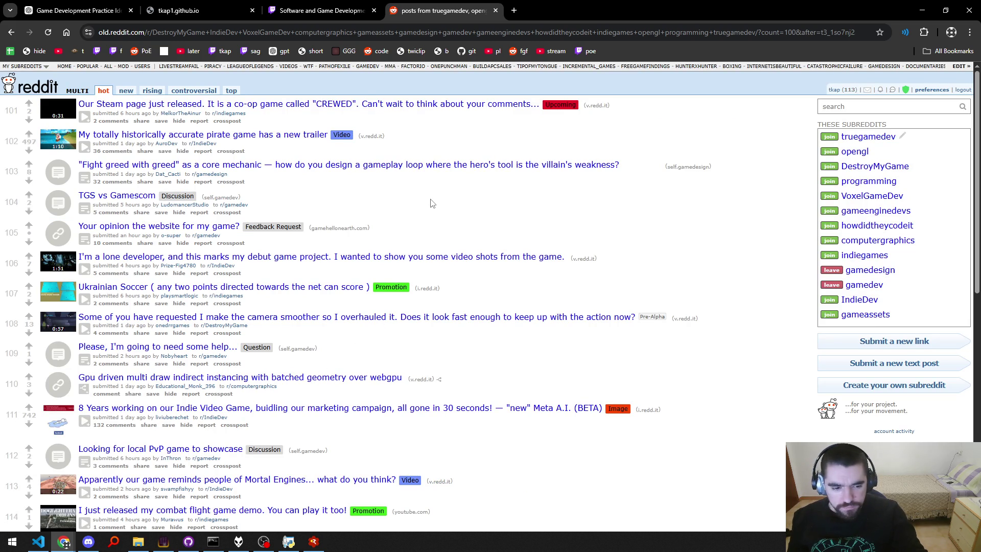
{"action": "key", "text": "ctrl+t"}
Load the Ludum Dare DigHard page on ldjam.com via 'ldjam', then return to the Reddit feed.
{"action": "type", "text": "ldjam"}
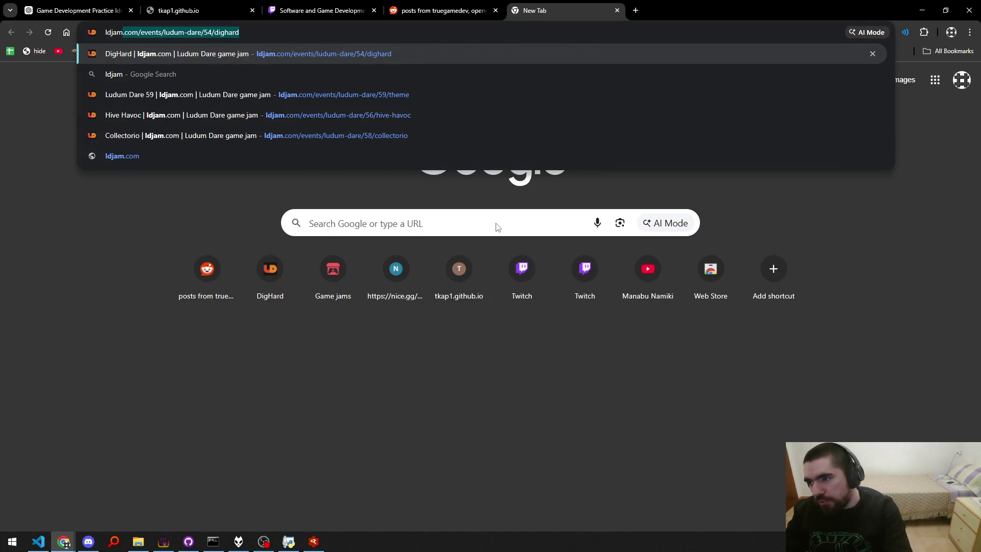
{"action": "key", "text": "Return"}
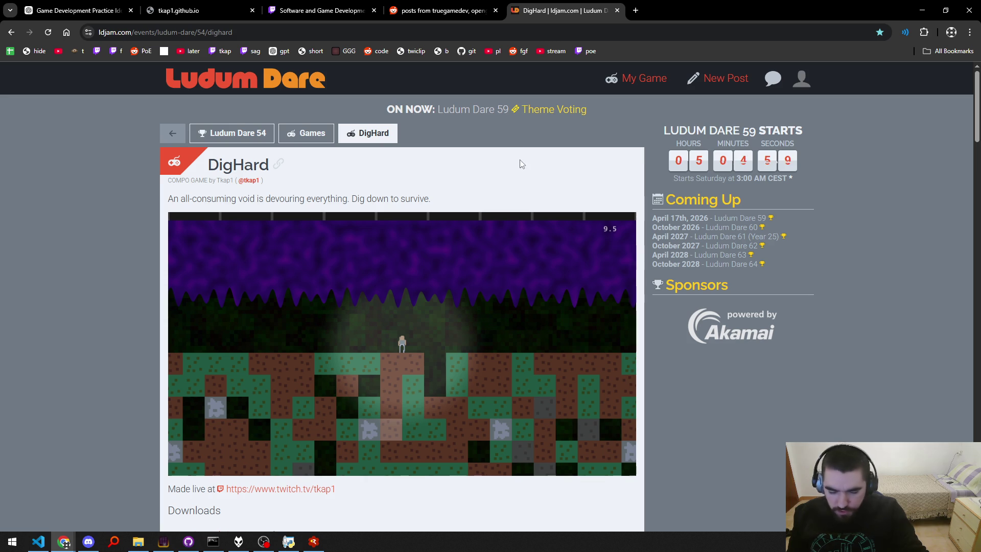
{"action": "left_click", "coordinate": [456, 6]}
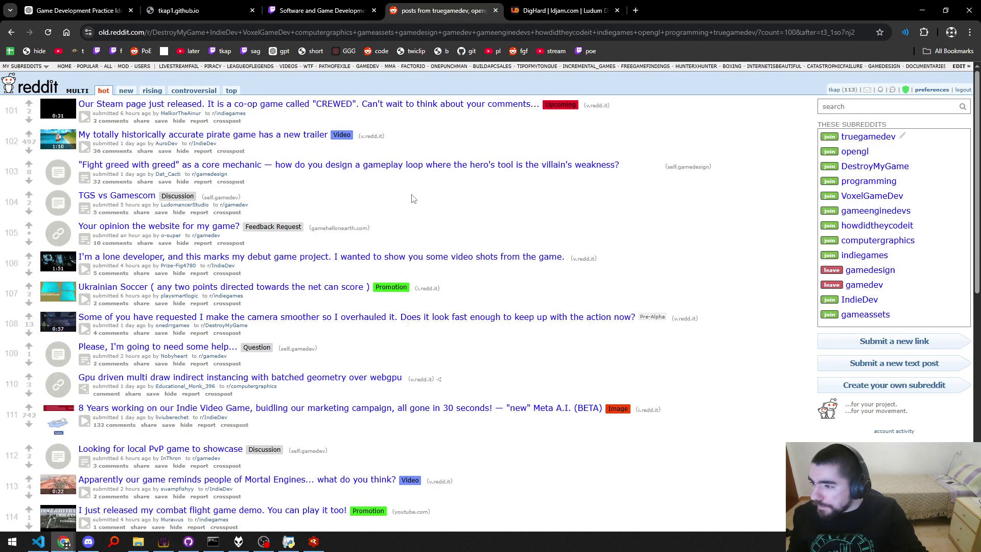
Play post 102's pirate game trailer inline and rewind it a couple of seconds.
{"action": "left_click", "coordinate": [84, 147]}
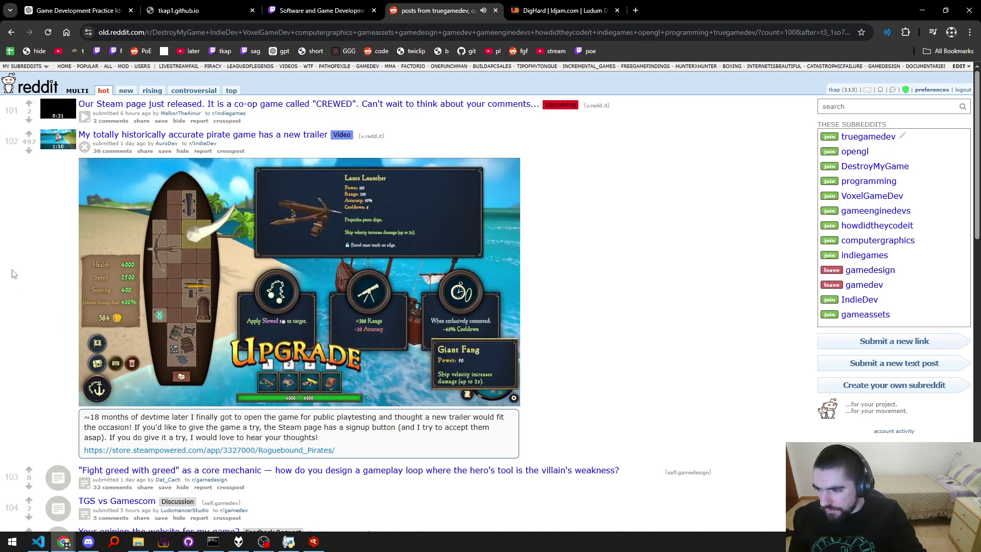
{"action": "mouse_move", "coordinate": [312, 334]}
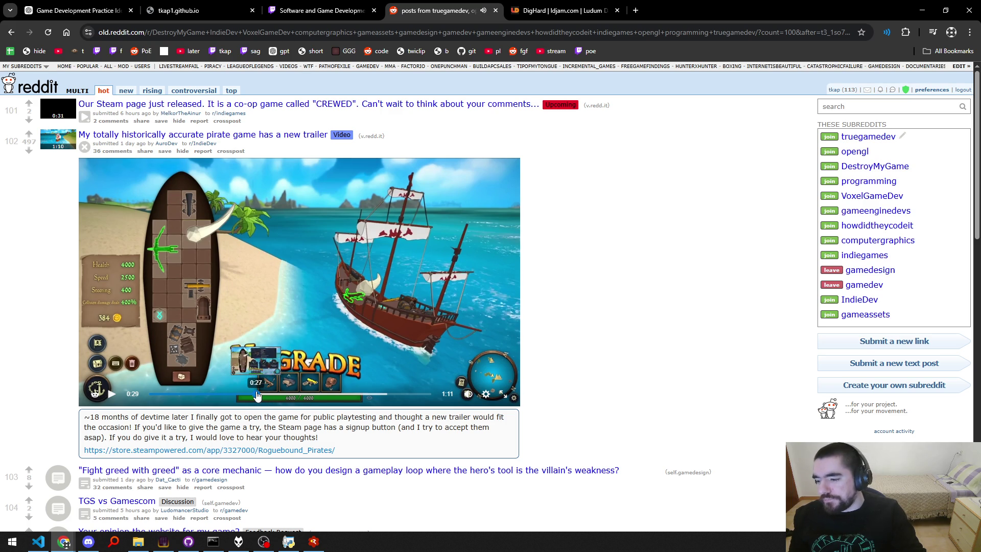
{"action": "left_click", "coordinate": [256, 396]}
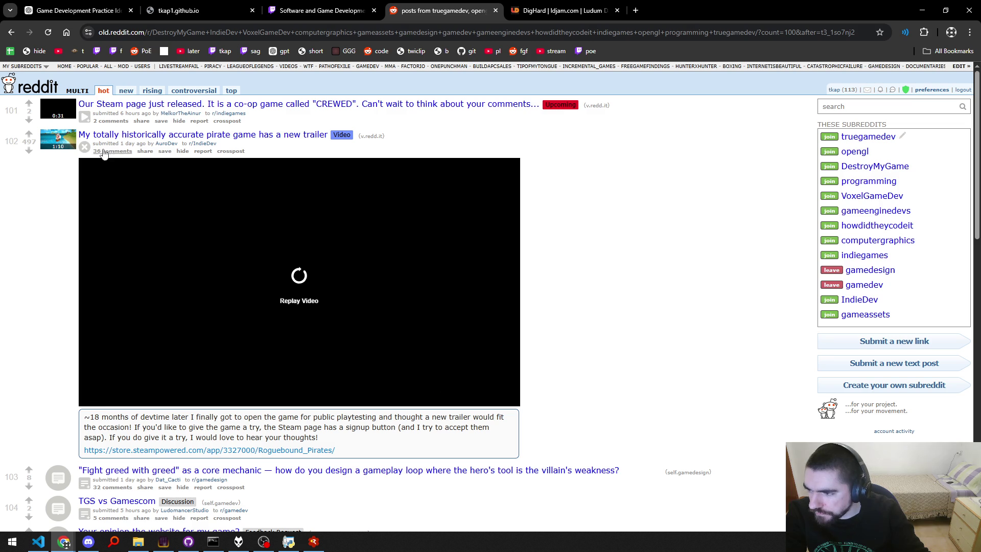
Replay the trailer, open its Steam store link in a background tab, and collapse the post.
{"action": "left_click", "coordinate": [84, 146]}
{"action": "left_click", "coordinate": [85, 146]}
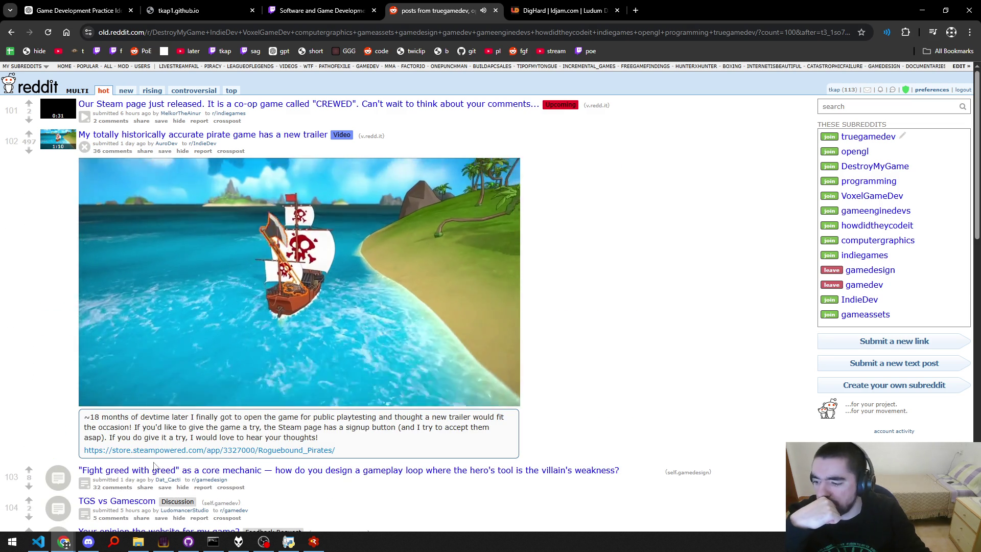
{"action": "middle_click", "coordinate": [156, 451]}
{"action": "left_click", "coordinate": [84, 147]}
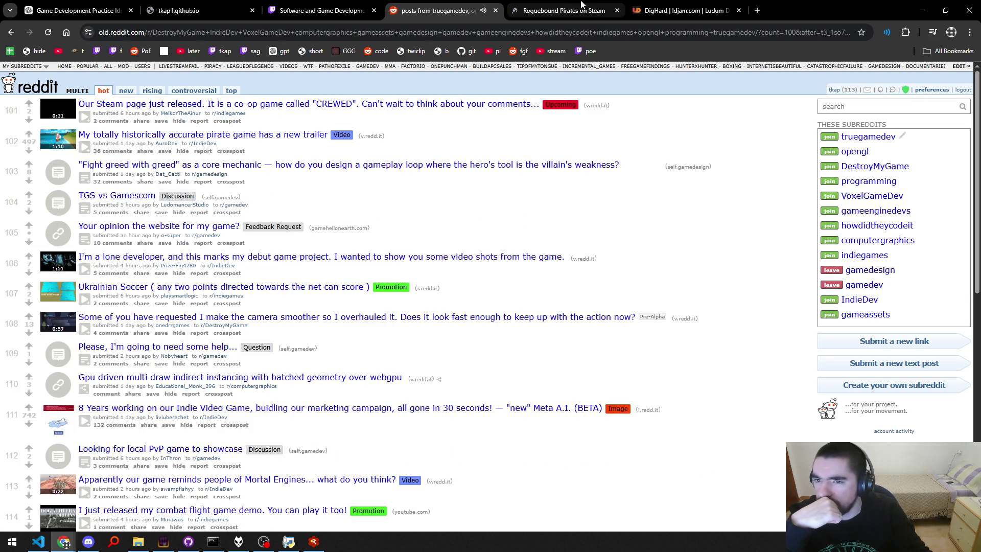
Switch to the Roguebound Pirates Steam page and expand its full game description.
{"action": "left_click", "coordinate": [582, 7]}
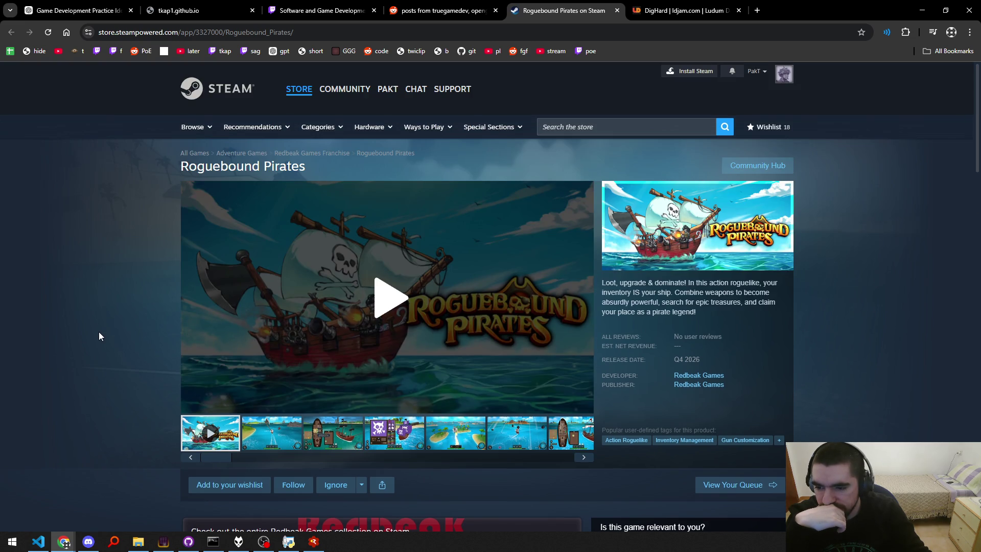
{"action": "scroll", "coordinate": [100, 332], "scroll_direction": "down", "scroll_amount": 10}
{"action": "scroll", "coordinate": [99, 335], "scroll_direction": "down", "scroll_amount": 4}
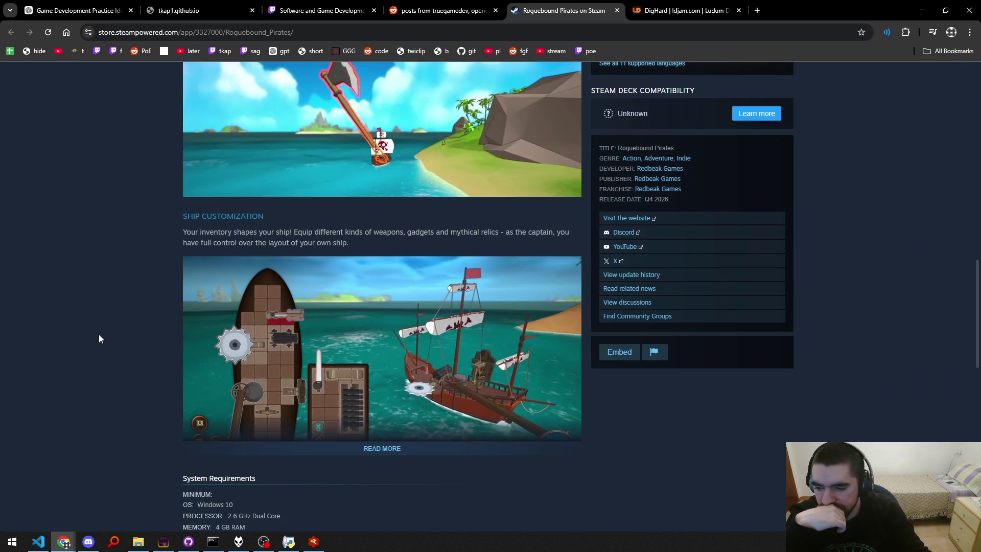
{"action": "left_click", "coordinate": [407, 450]}
{"action": "scroll", "coordinate": [156, 356], "scroll_direction": "down", "scroll_amount": 5}
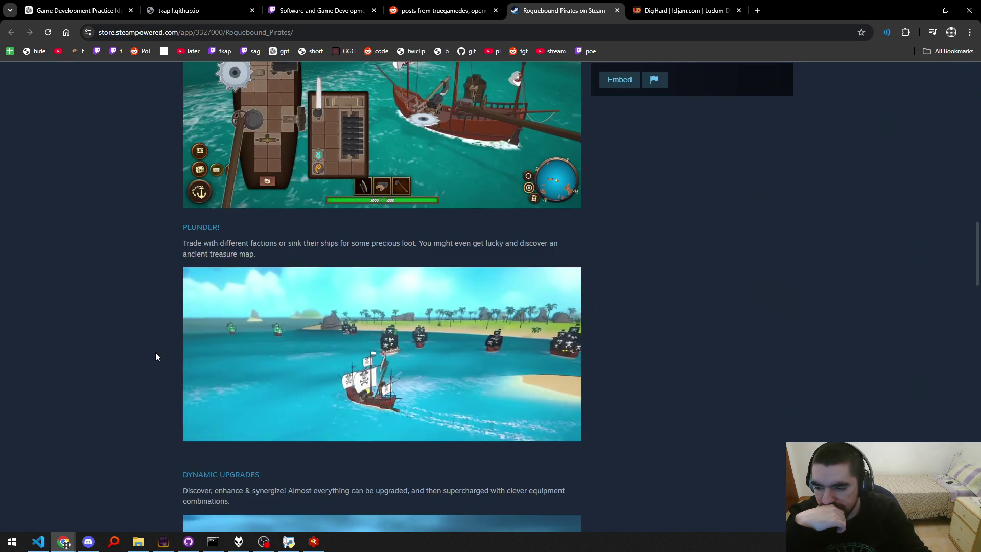
{"action": "scroll", "coordinate": [156, 357], "scroll_direction": "down", "scroll_amount": 8}
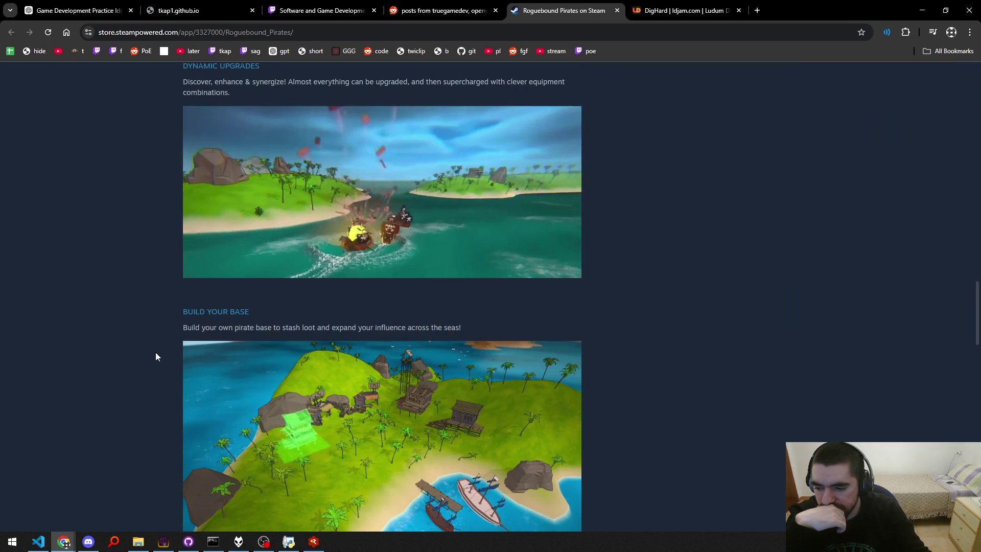
{"action": "scroll", "coordinate": [156, 353], "scroll_direction": "down", "scroll_amount": 5}
{"action": "scroll", "coordinate": [156, 352], "scroll_direction": "up", "scroll_amount": 3}
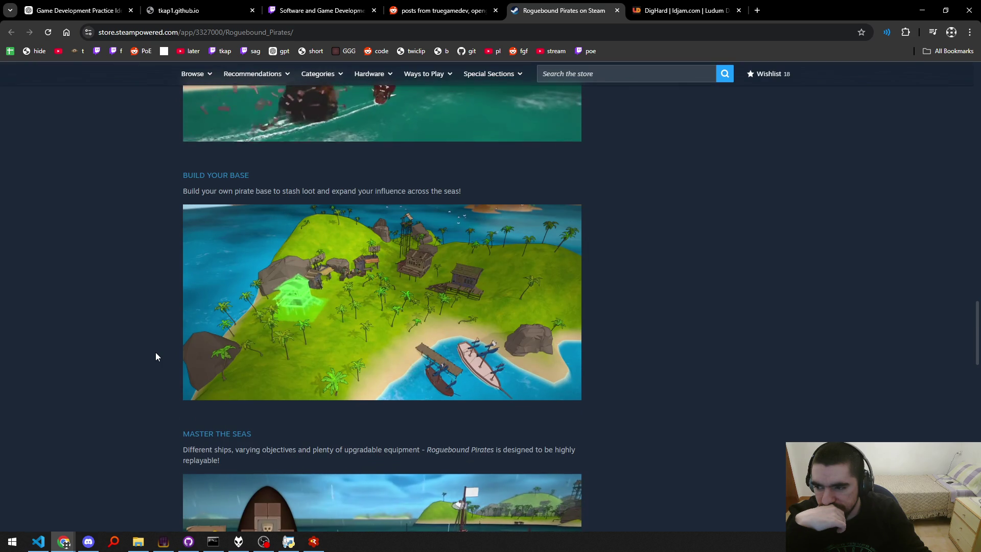
Read the Build Your Base section through the system requirements, then close the Steam tab.
{"action": "left_click_drag", "start_coordinate": [236, 191], "coordinate": [384, 190]}
{"action": "left_click", "coordinate": [384, 190]}
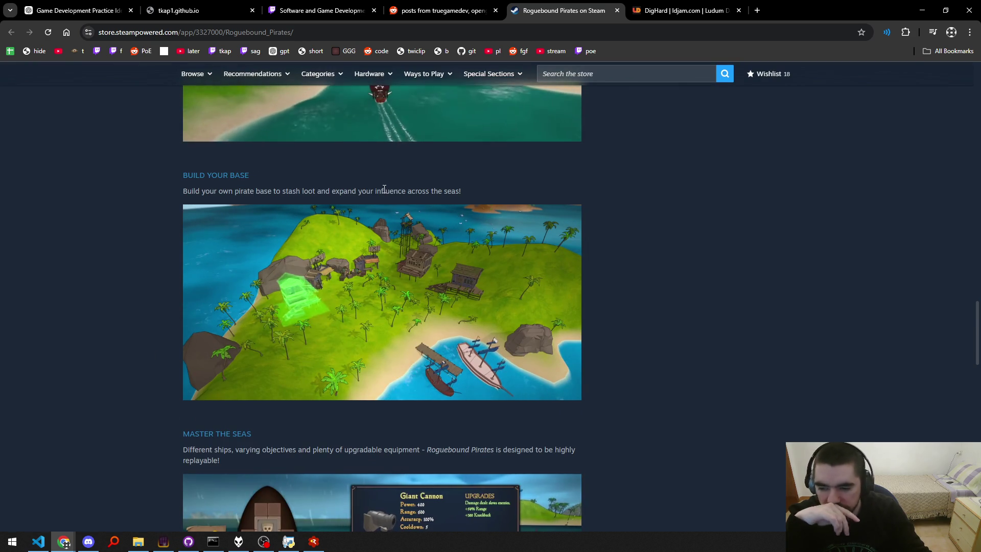
{"action": "scroll", "coordinate": [38, 305], "scroll_direction": "down", "scroll_amount": 10}
{"action": "scroll", "coordinate": [36, 310], "scroll_direction": "down", "scroll_amount": 3}
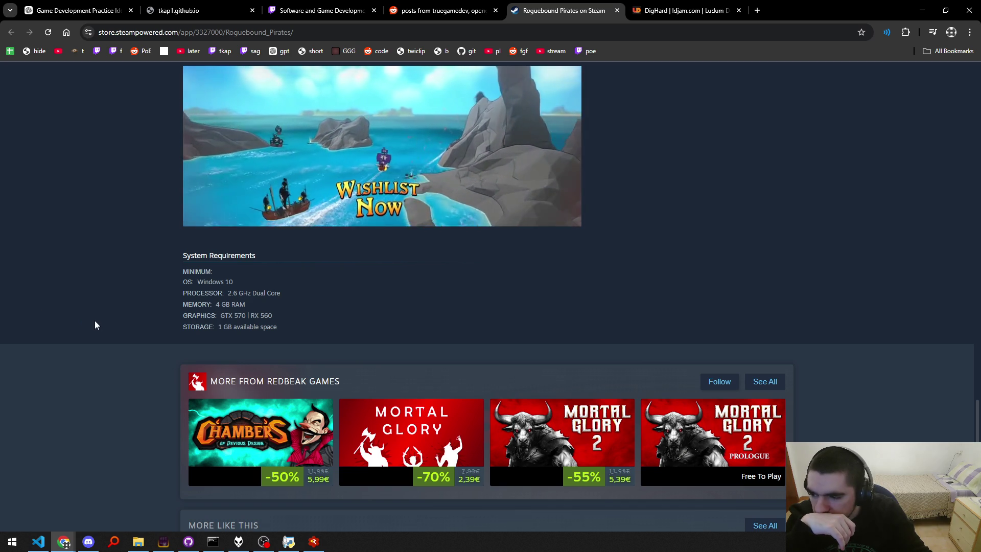
{"action": "scroll", "coordinate": [106, 326], "scroll_direction": "up", "scroll_amount": 3}
{"action": "scroll", "coordinate": [158, 290], "scroll_direction": "up", "scroll_amount": 6}
{"action": "key", "text": "ctrl+w"}
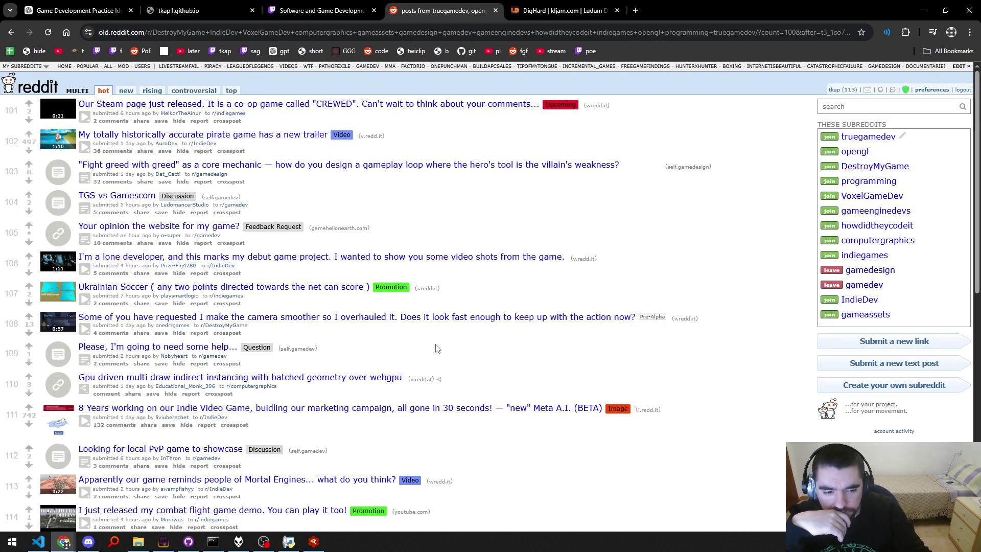
Scroll to the bottom of the gamedev listing and load the next page, starting at post 126.
{"action": "scroll", "coordinate": [438, 349], "scroll_direction": "down", "scroll_amount": 5}
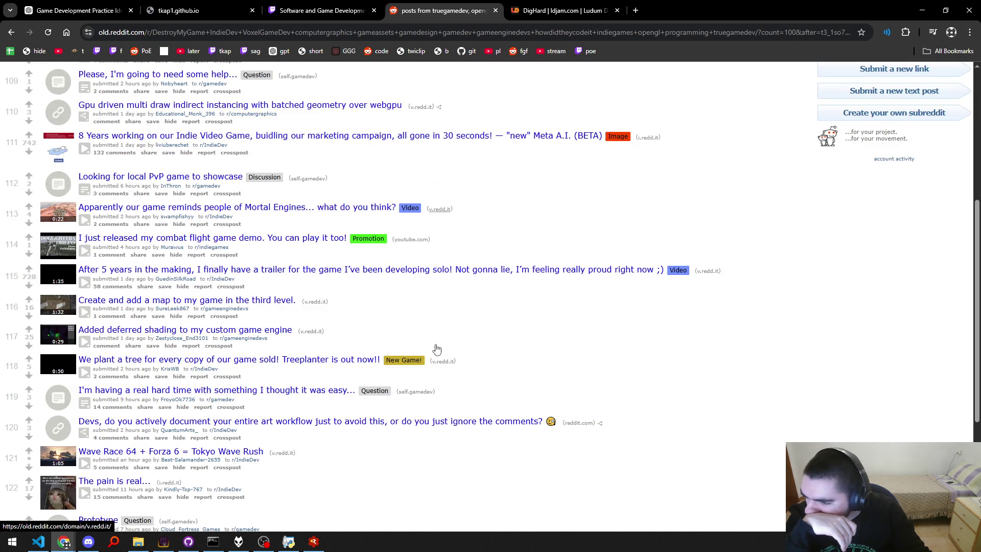
{"action": "scroll", "coordinate": [436, 350], "scroll_direction": "down", "scroll_amount": 3}
{"action": "scroll", "coordinate": [263, 374], "scroll_direction": "down", "scroll_amount": 2}
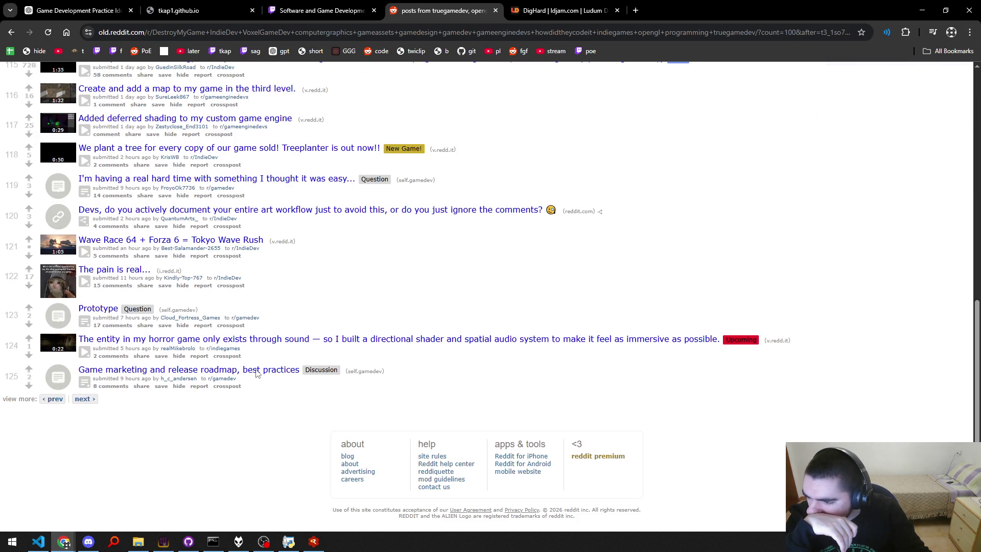
{"action": "left_click", "coordinate": [85, 399]}
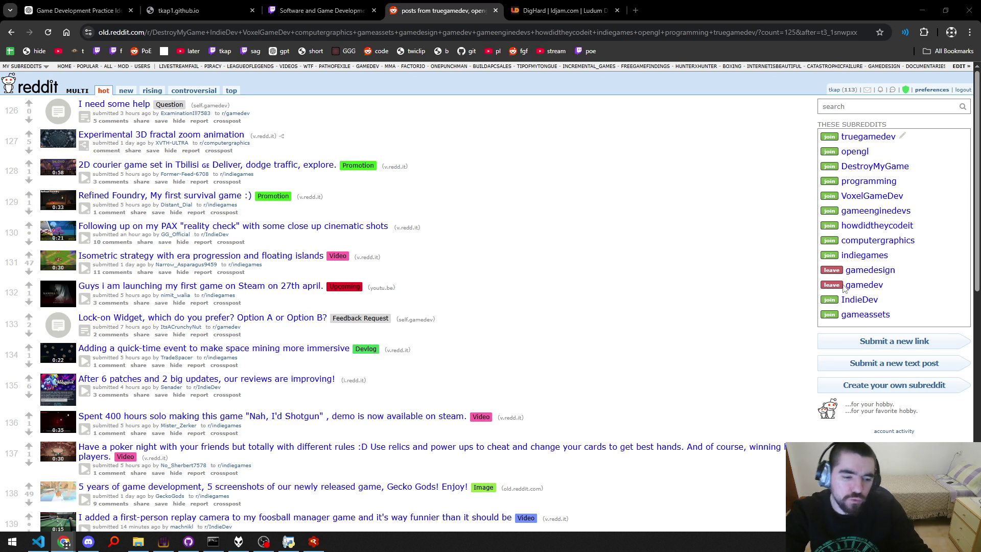
{"action": "left_click", "coordinate": [493, 282]}
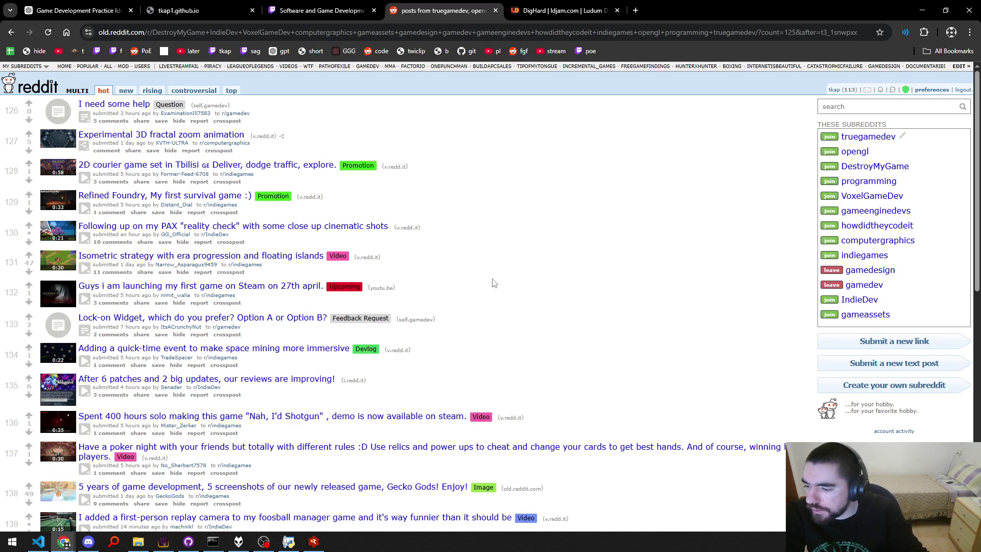